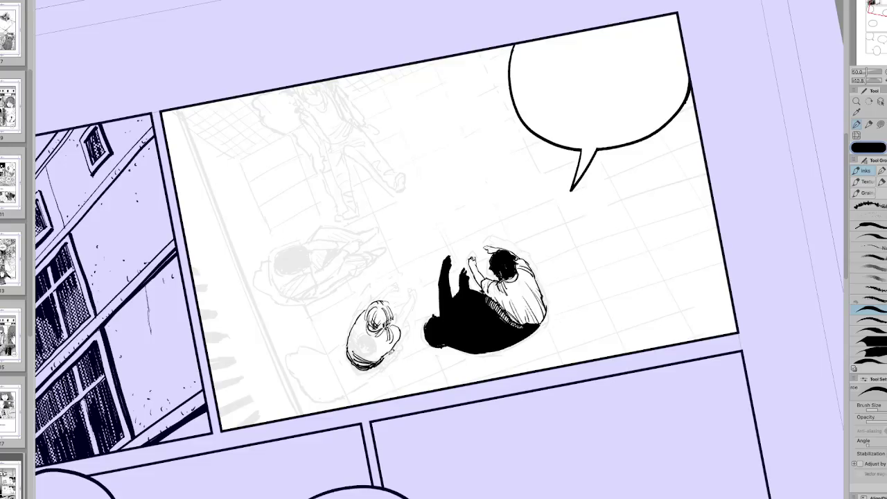
Ink the small girl's raised arm in thin strokes, redoing one short stroke.
left_click_drag(375, 368, 409, 337)
key("h")
key("asciicircum")
key("asciicircum")
key("asciicircum")
left_click_drag(437, 338, 449, 313)
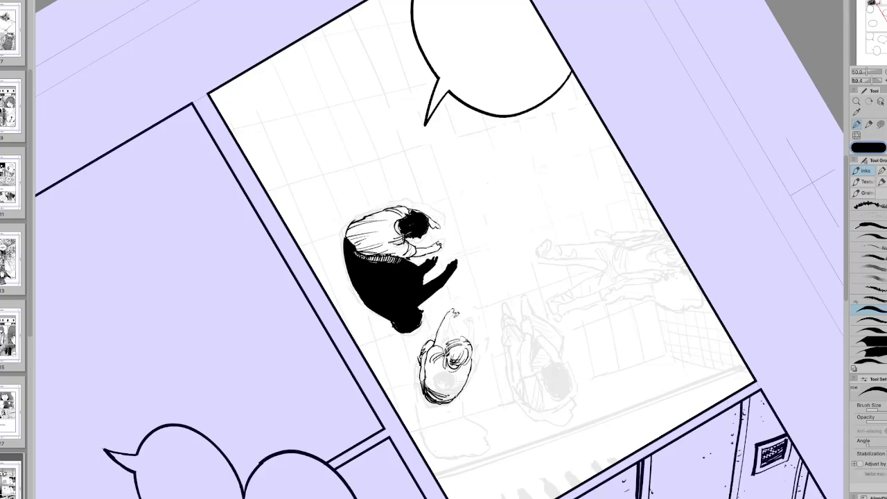
left_click_drag(454, 316, 445, 340)
key("ctrl+z")
left_click_drag(452, 318, 441, 349)
key("h")
key("ctrl+0")
key("h")
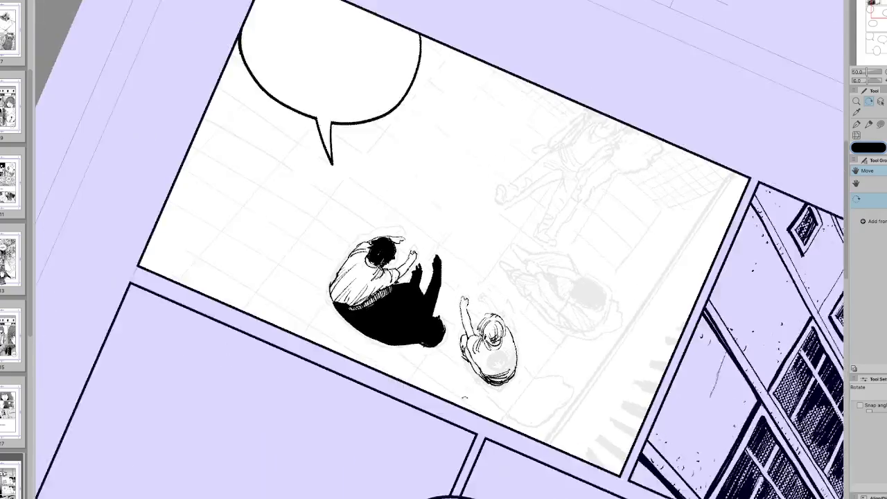
key("p")
Rotate the view clockwise around the figures and darken the girl's hair with ink.
key("h")
key("ctrl+0")
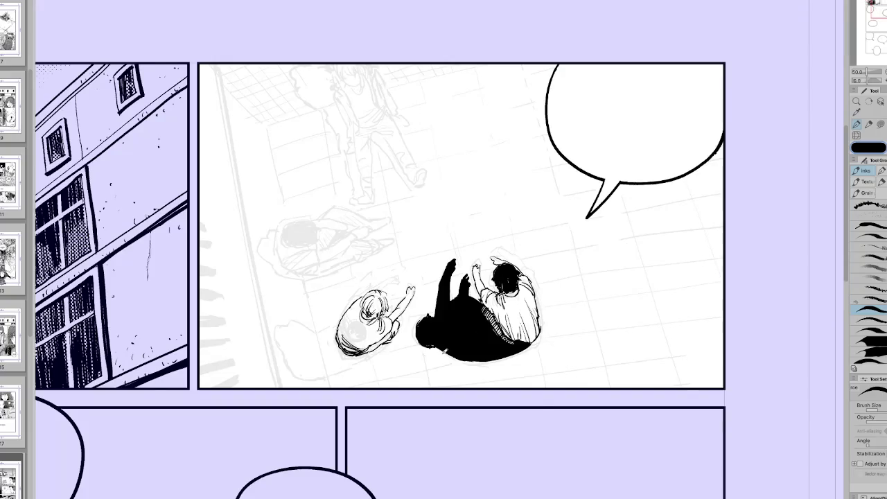
key("h")
key("h")
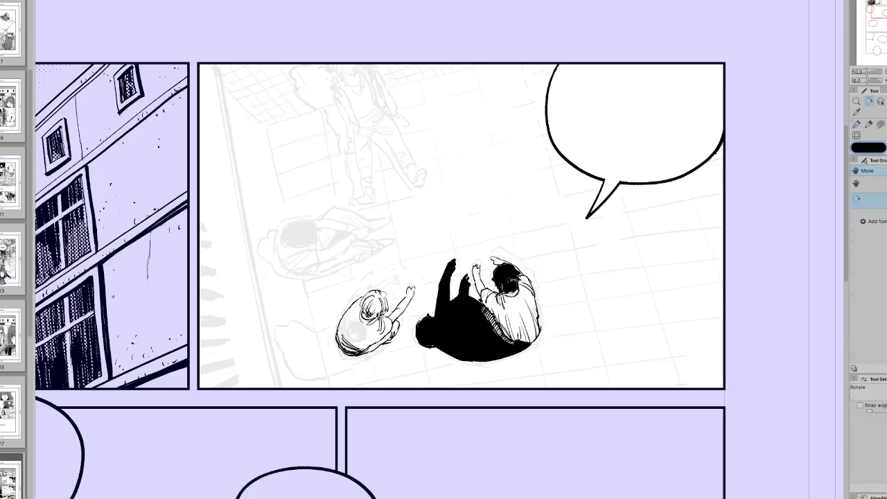
left_click_drag(444, 277, 398, 296)
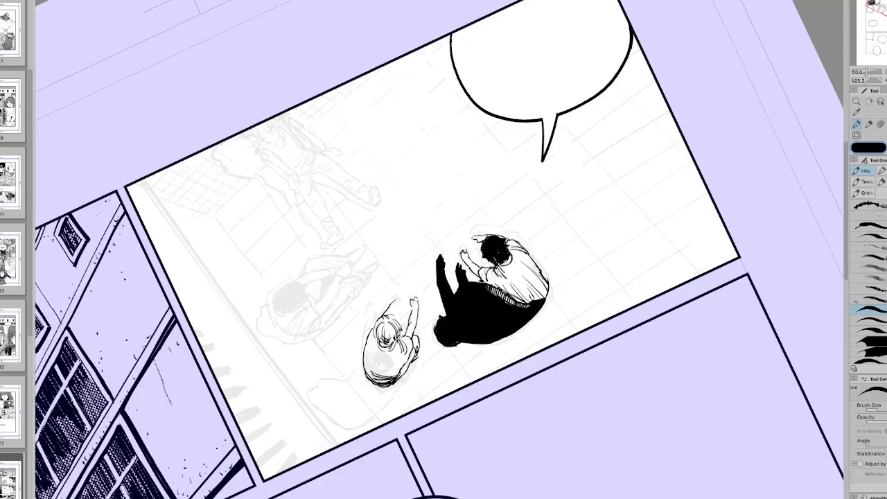
left_click(880, 8)
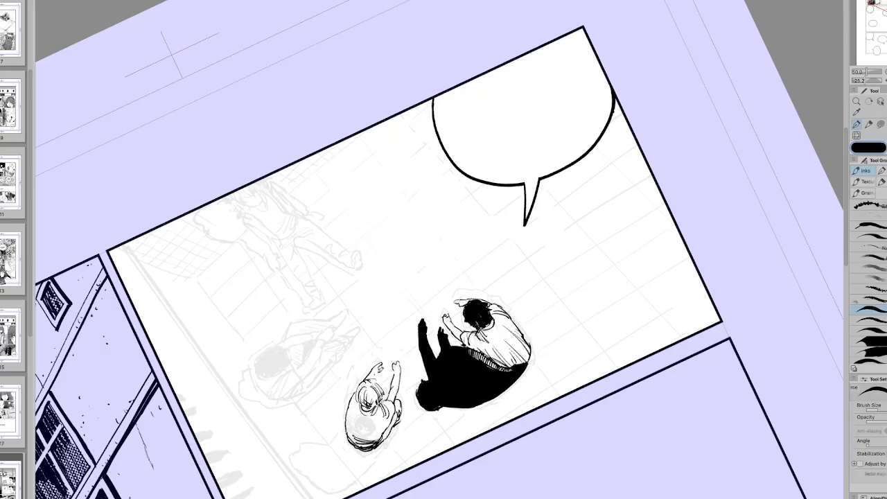
key("r")
left_click_drag(385, 365, 515, 413)
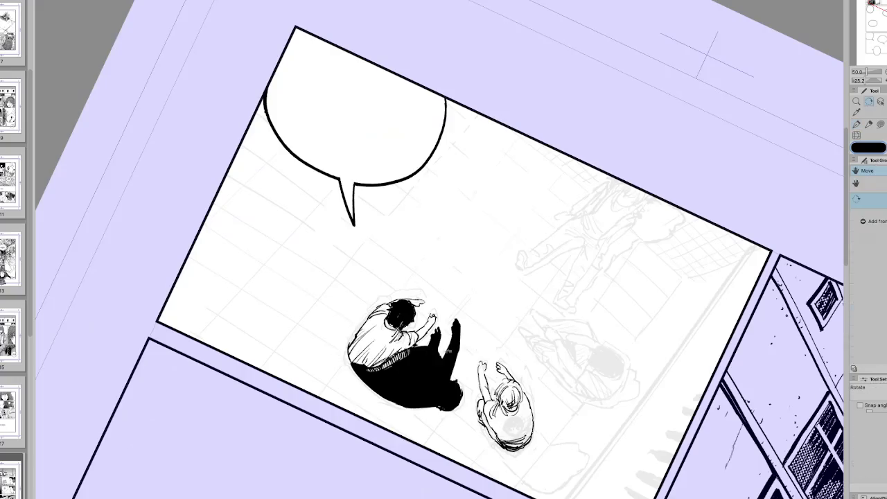
key("p")
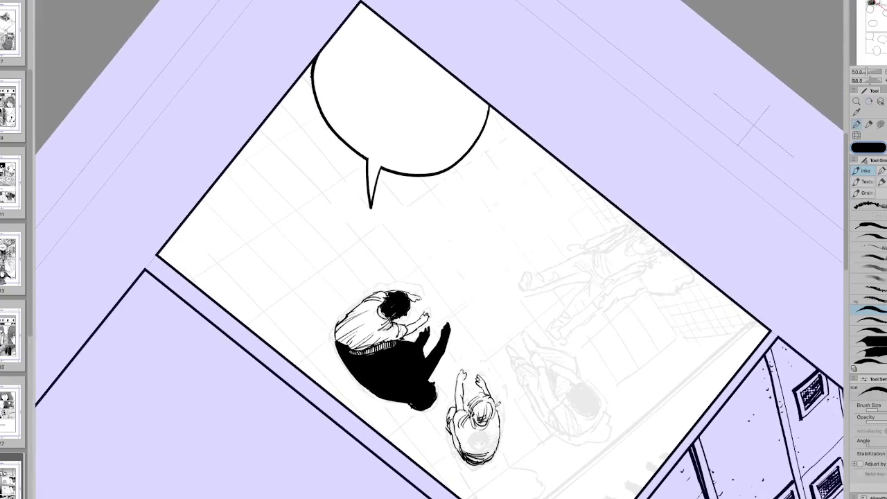
mouse_move(483, 455)
left_mouse_down()
mouse_move(471, 436)
mouse_move(484, 441)
mouse_move(471, 444)
mouse_move(482, 446)
mouse_move(477, 457)
left_mouse_up()
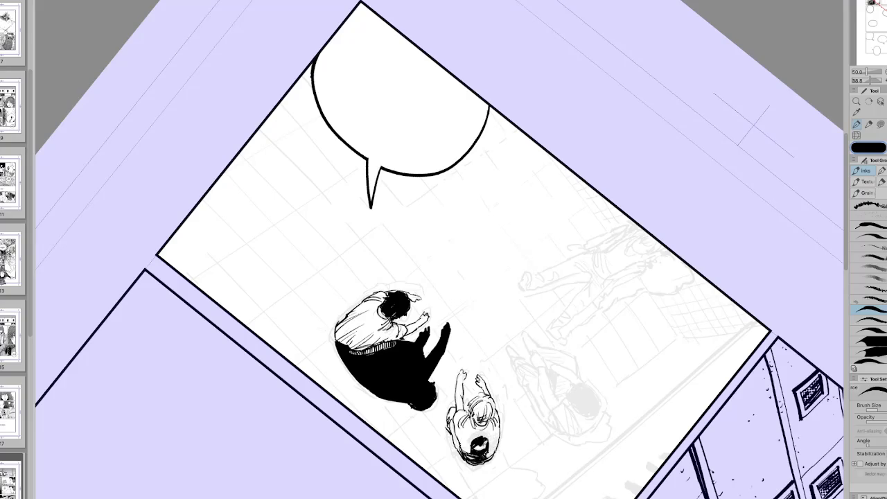
Thicken the ink in the girl's open mouth.
key("h")
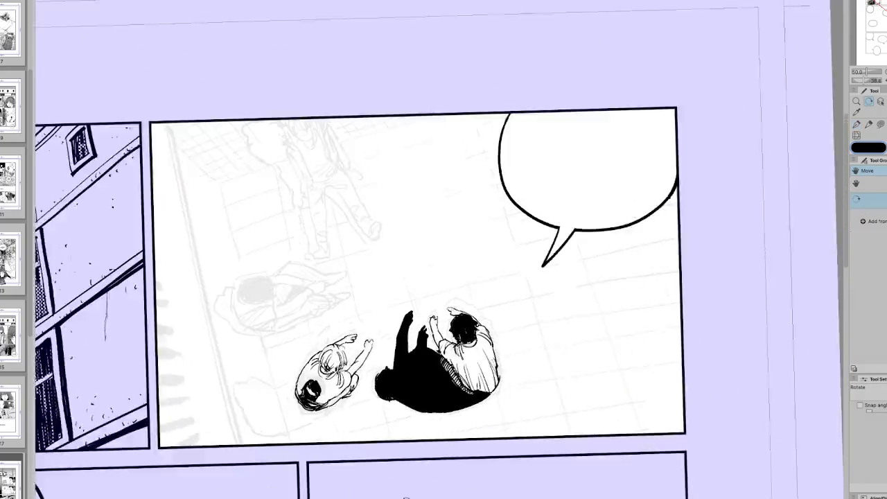
left_click_drag(444, 249, 485, 291)
mouse_move(291, 327)
left_mouse_down()
mouse_move(281, 342)
mouse_move(288, 335)
left_mouse_up()
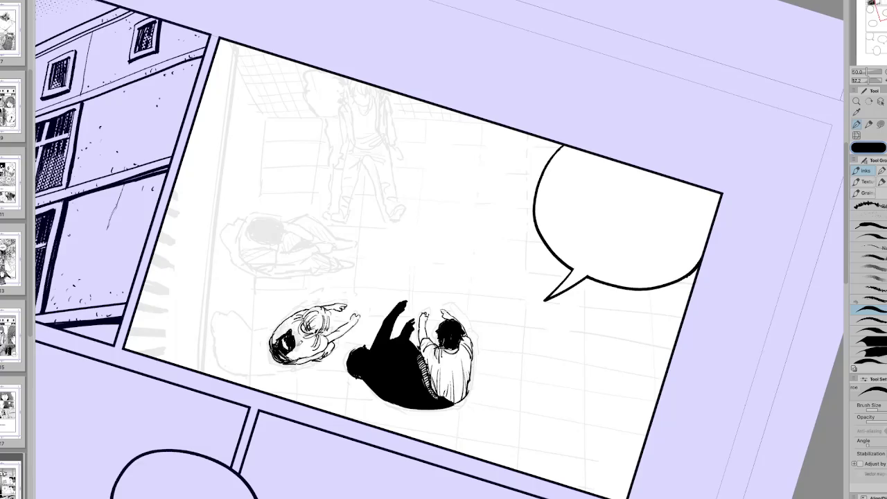
key("h")
left_click_drag(443, 250, 563, 409)
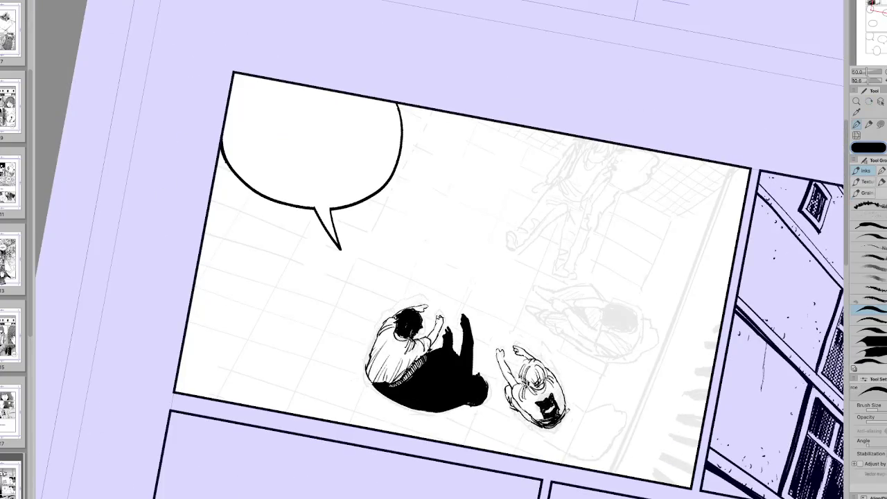
Fill in more of the girl's hair and add dark marks by her arm and lower edge.
key("h")
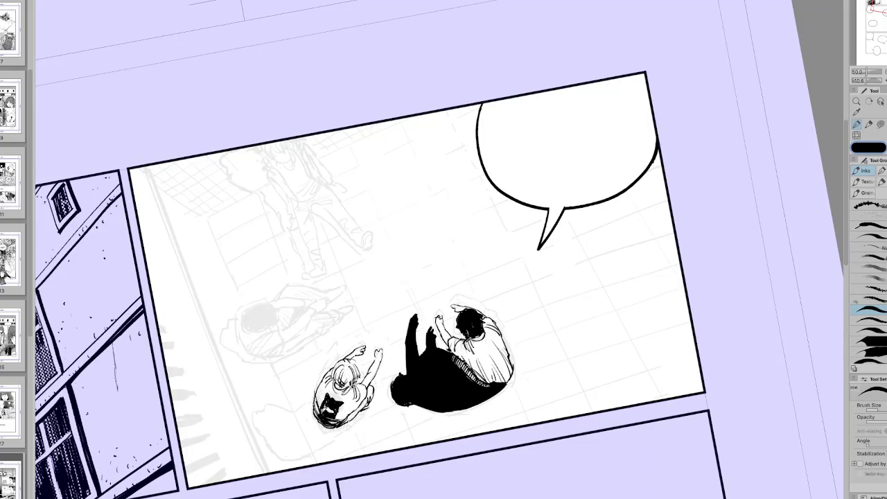
key("h")
left_click_drag(583, 371, 299, 366)
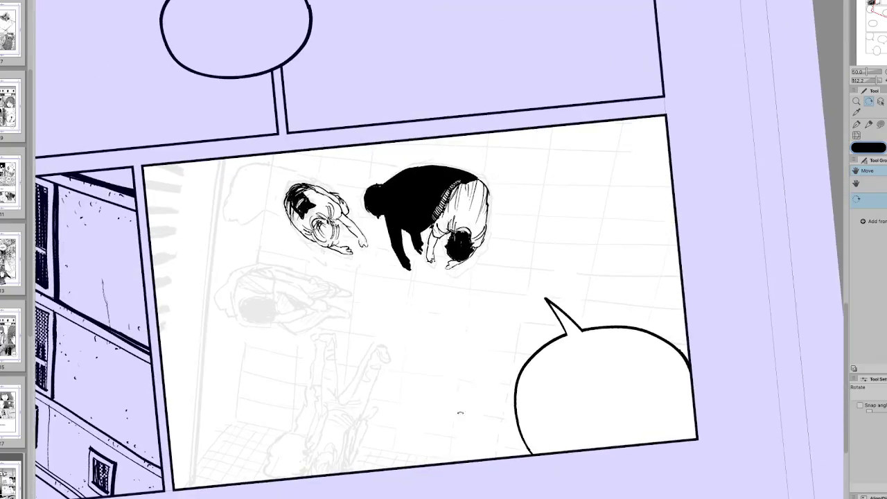
mouse_move(444, 250)
left_mouse_down()
mouse_move(340, 366)
mouse_move(302, 393)
left_mouse_up()
mouse_move(308, 359)
left_mouse_down()
mouse_move(296, 385)
mouse_move(325, 399)
left_mouse_up()
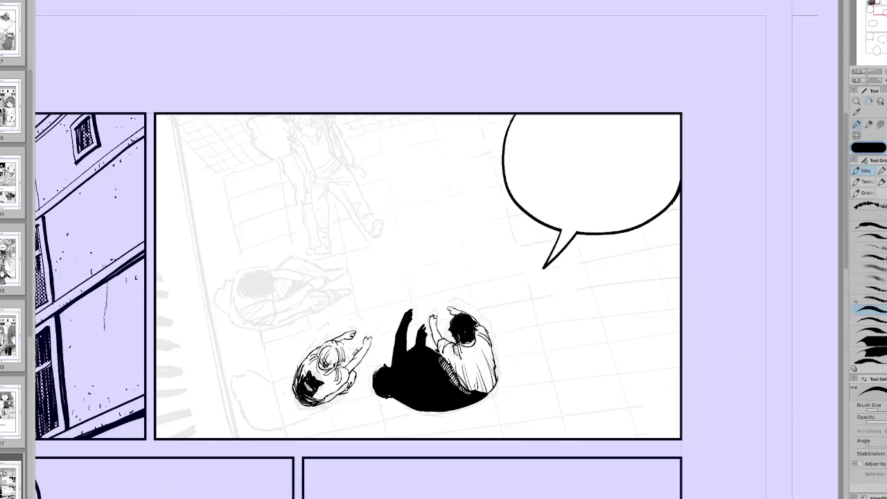
left_click_drag(348, 344, 354, 348)
left_click_drag(342, 363, 274, 310)
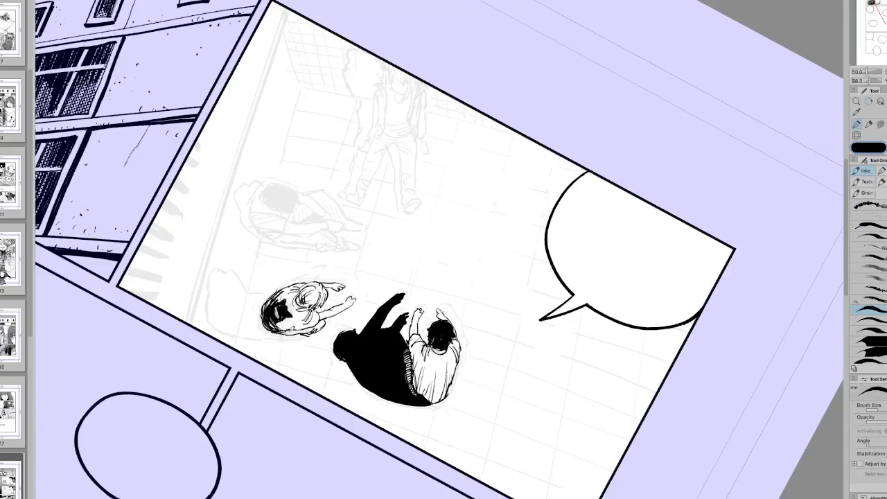
left_click_drag(292, 326, 301, 334)
key("ctrl+at")
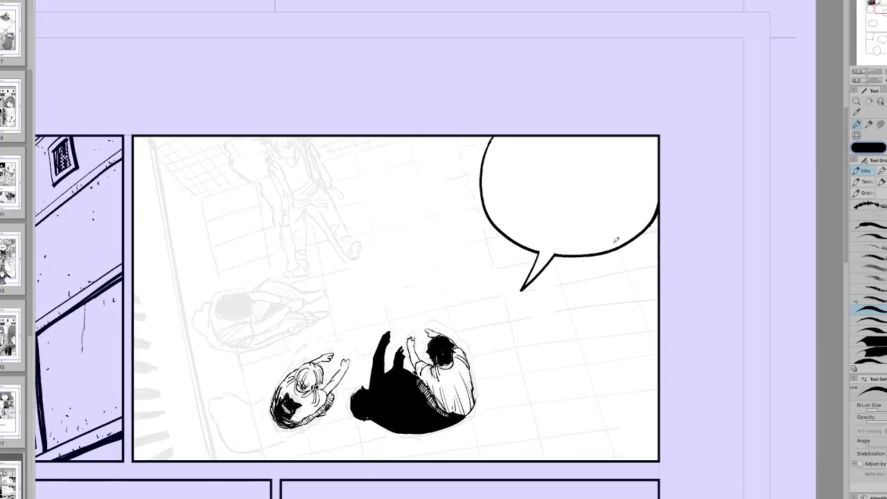
Outline the girl's cast shadow on the floor beside her.
key("h")
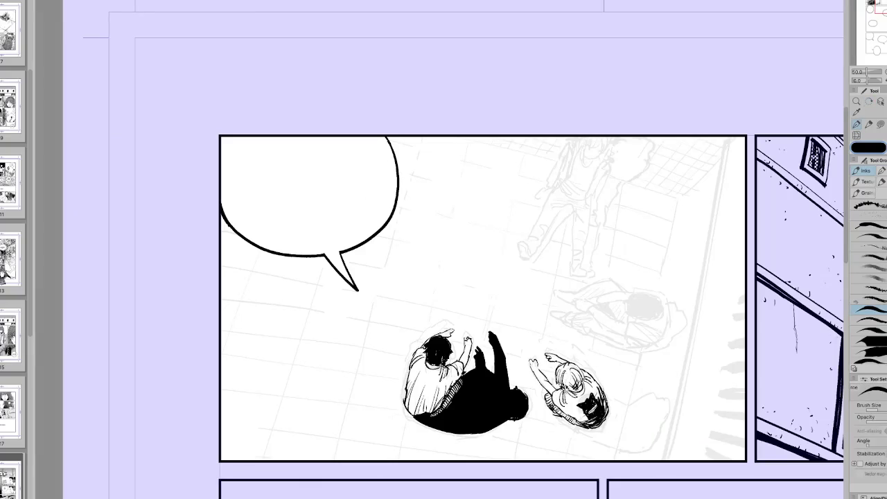
key("h")
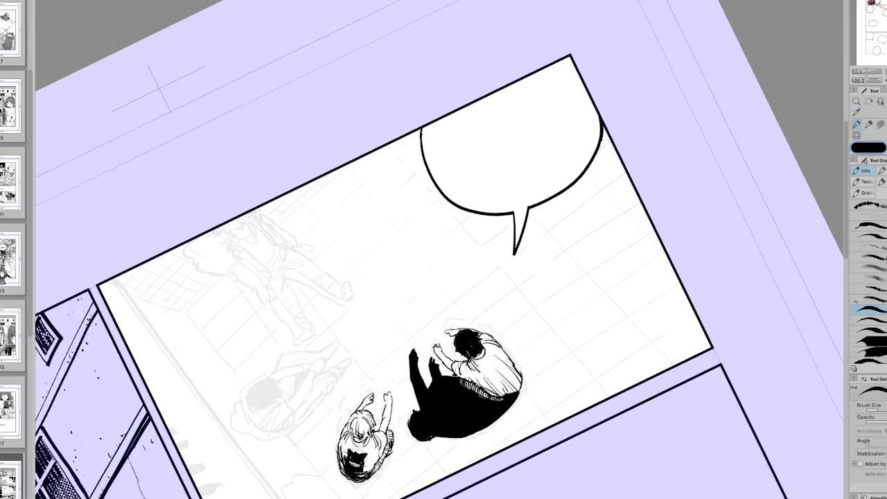
key("ctrl+0")
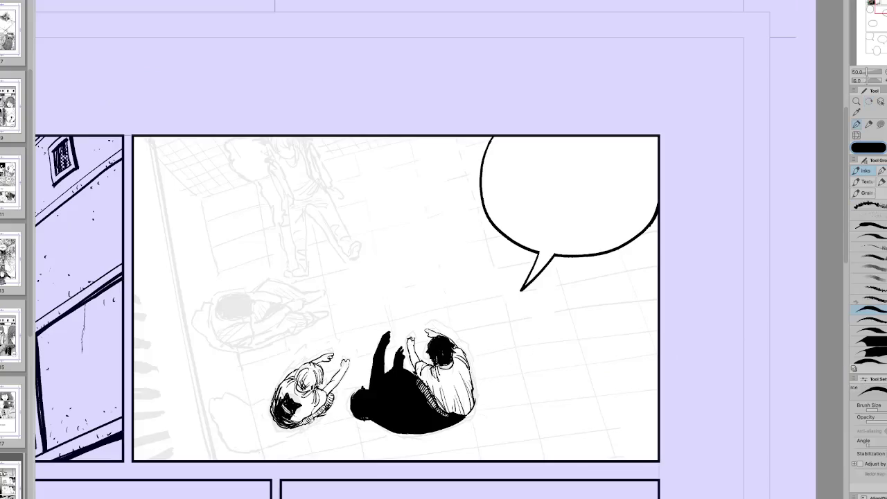
key("r")
key("h")
mouse_move(672, 341)
left_mouse_down()
mouse_move(632, 300)
mouse_move(676, 285)
left_mouse_up()
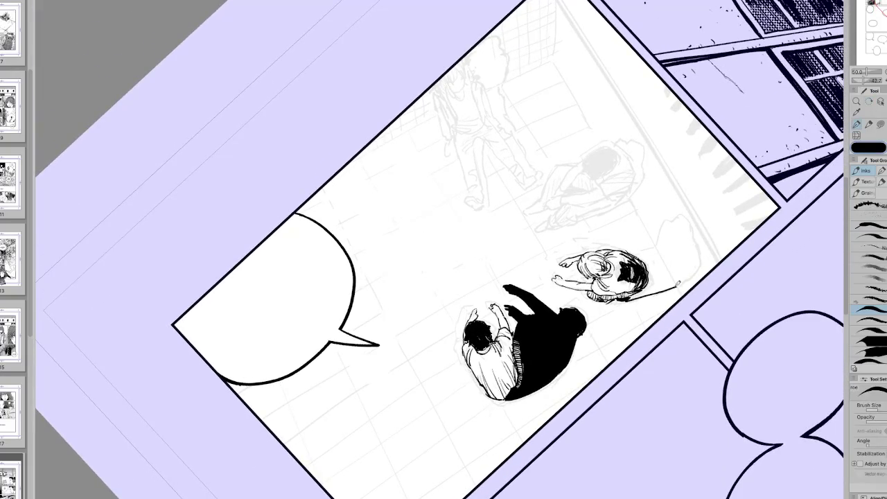
mouse_move(637, 255)
left_mouse_down()
mouse_move(660, 246)
mouse_move(672, 220)
mouse_move(690, 273)
left_mouse_up()
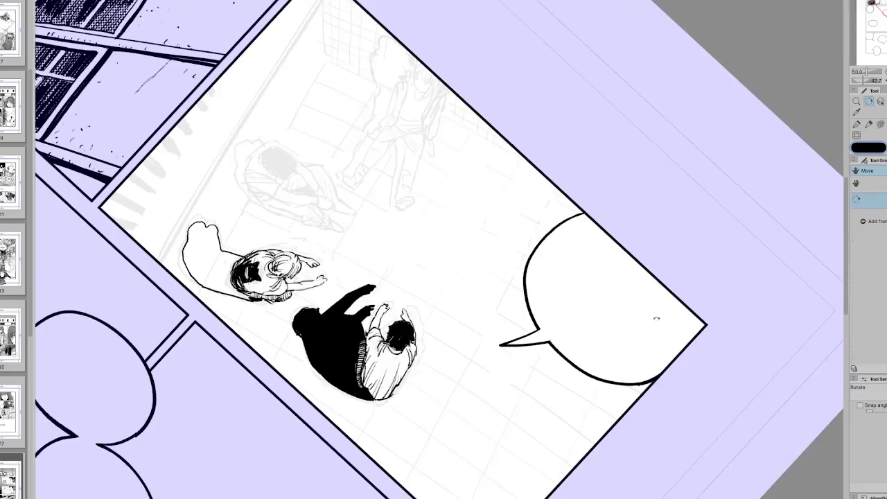
Fill the girl's cast shadow with solid black.
key("g")
left_click(259, 431)
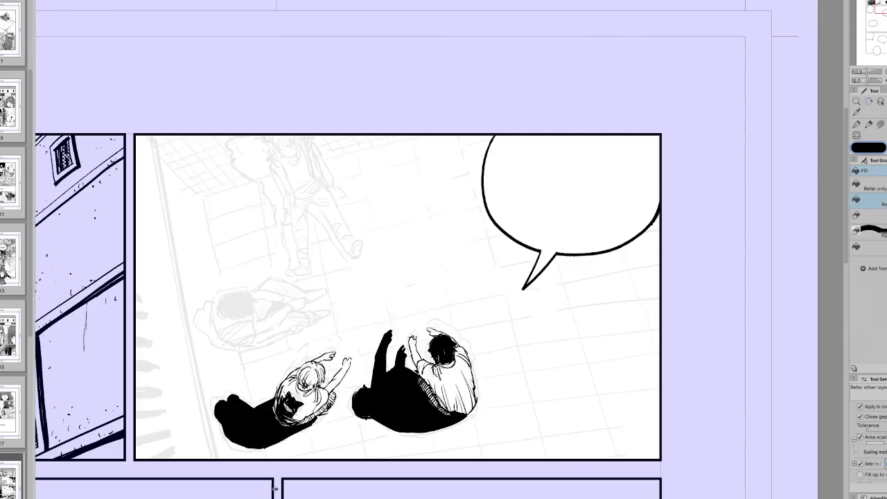
key("h")
key("p")
Mirror, rotate and scroll the view to check both figures' shadows.
key("h")
key("r")
mouse_move(596, 423)
left_mouse_down()
mouse_move(624, 388)
mouse_move(605, 409)
mouse_move(664, 290)
left_mouse_up()
key("h")
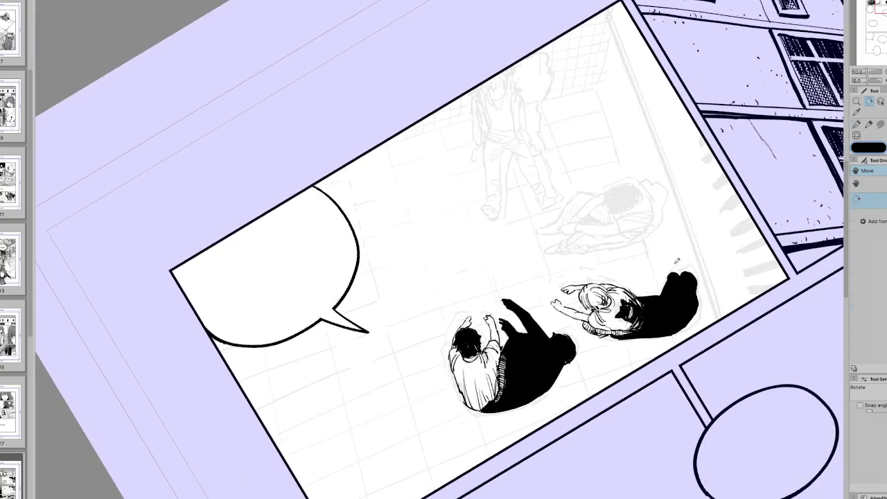
key("p")
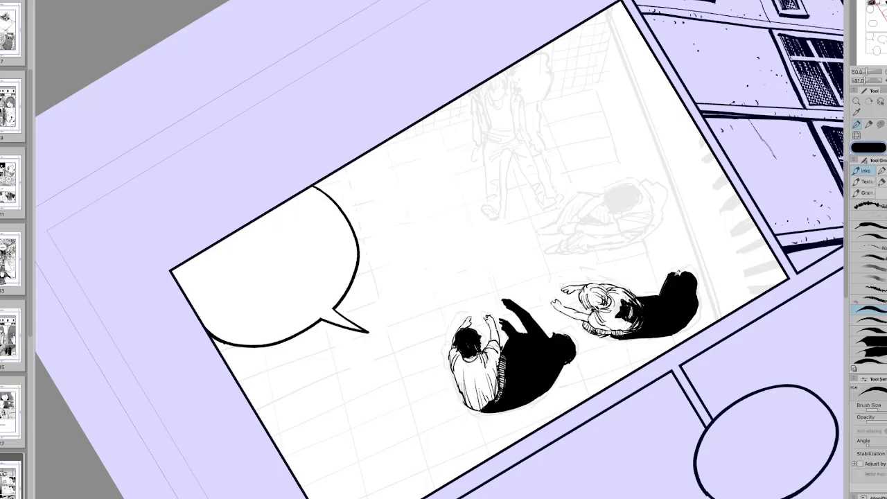
key("h")
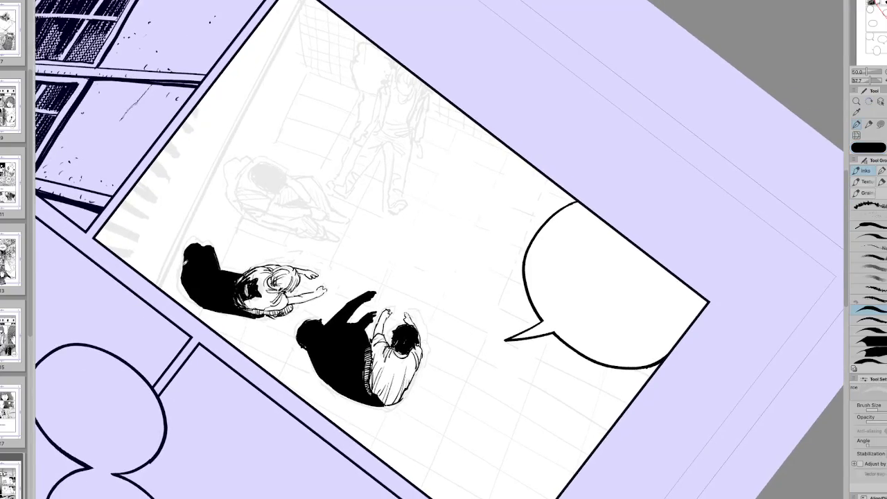
key("ctrl+at")
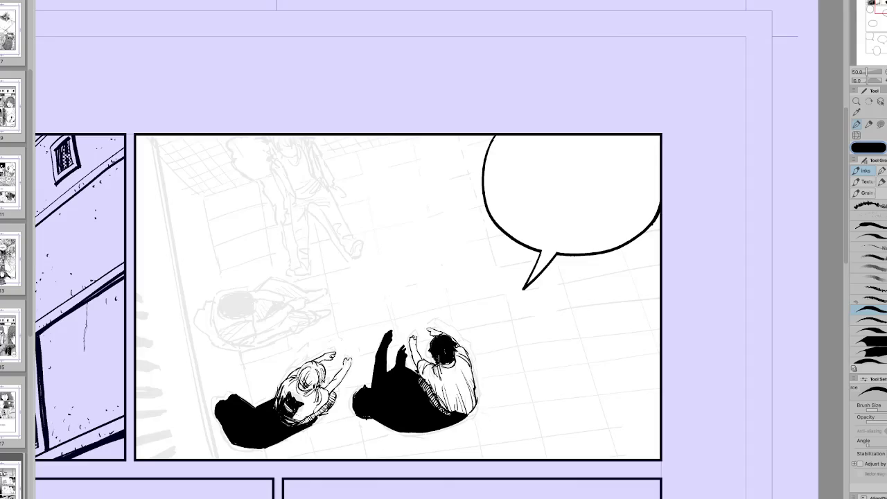
scroll(416, 277, "down", 2)
scroll(416, 277, "right", 2)
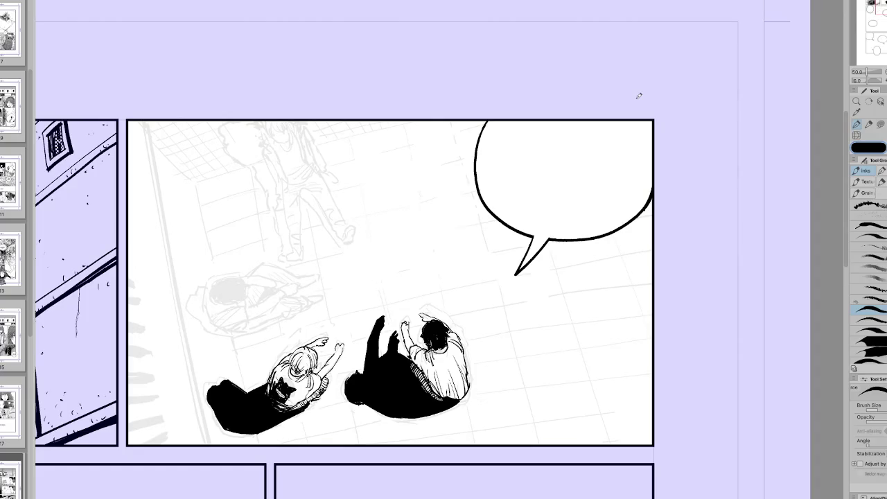
key("r")
key("h")
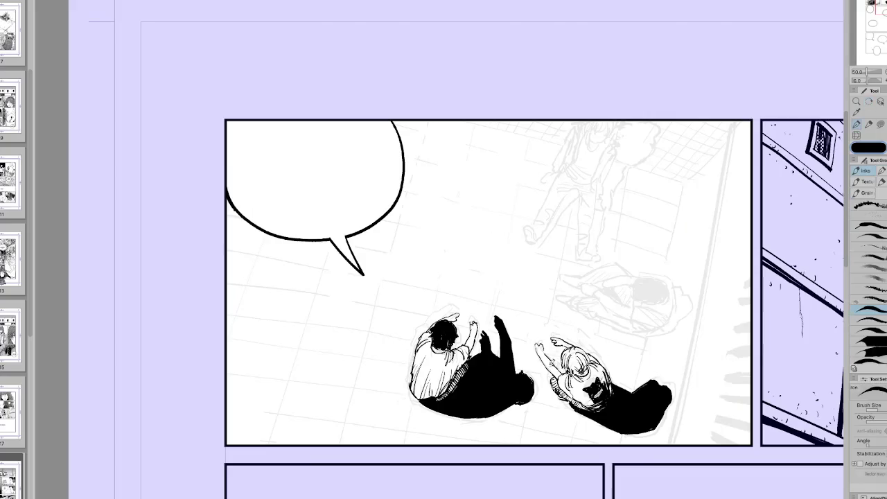
key("h")
left_click_drag(493, 345, 416, 397)
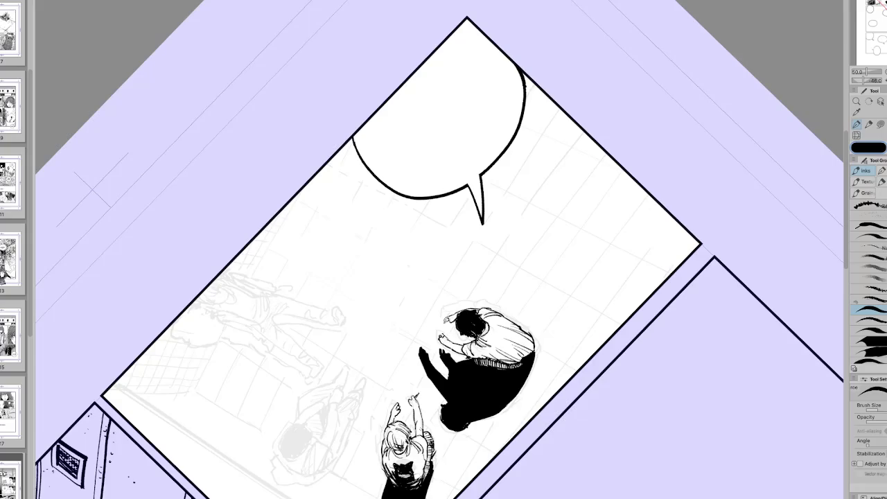
key("r")
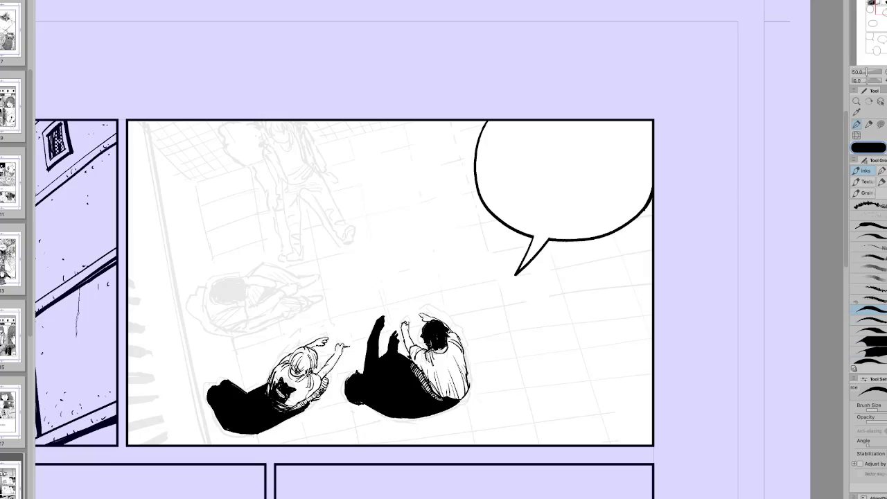
scroll(430, 393, "up", 1)
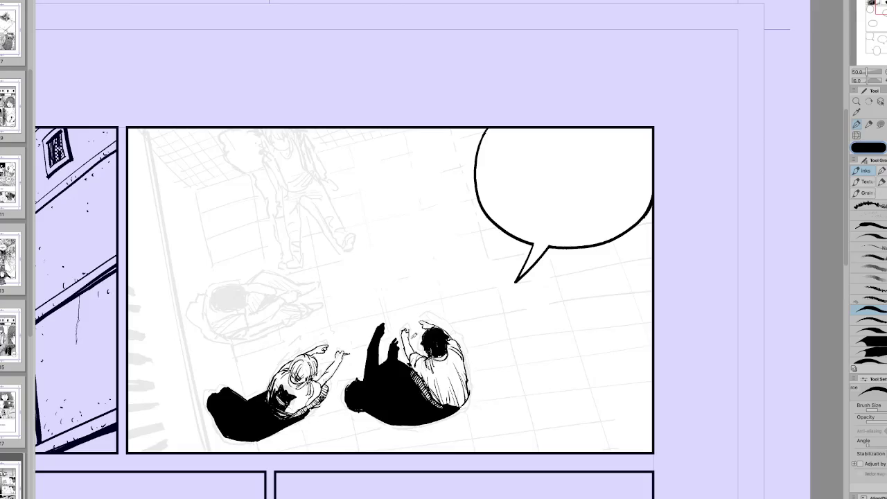
key("h")
Tidy the boy's black shadow with the eraser and add more black ink to it.
key("e")
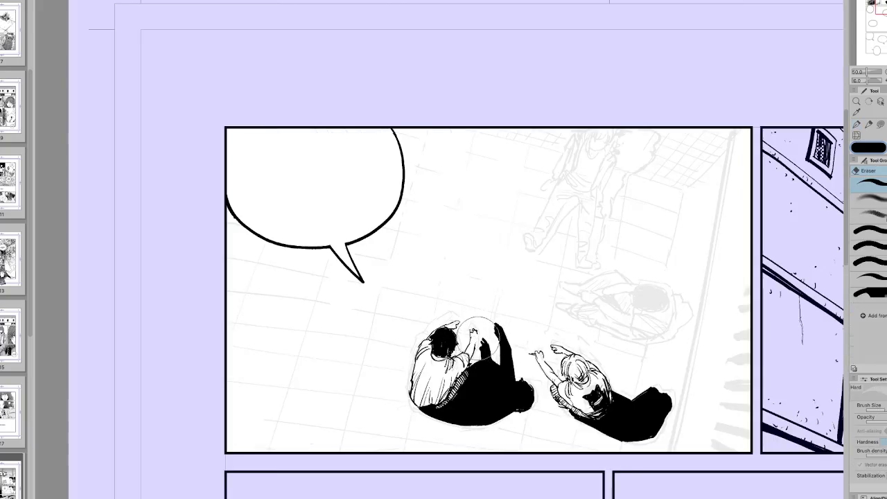
key("p")
left_click_drag(480, 327, 476, 354)
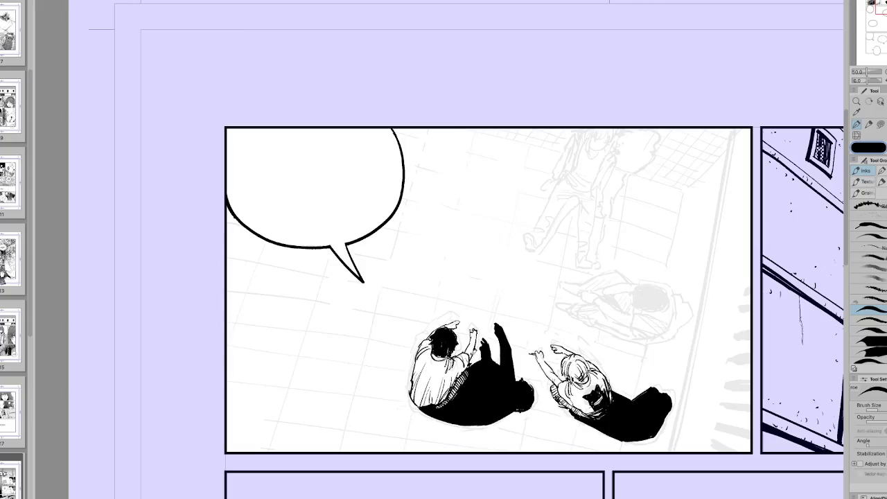
key("h")
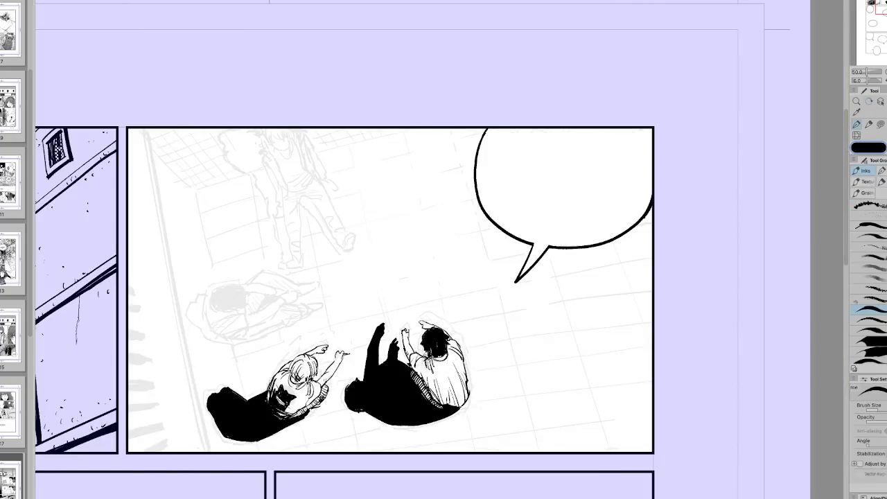
key("h")
key("r")
key("h")
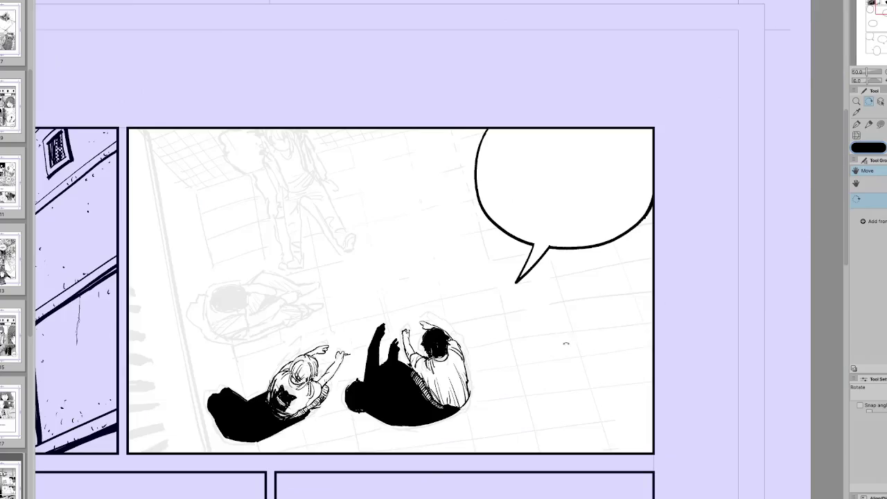
key("ctrl+plus")
key("p")
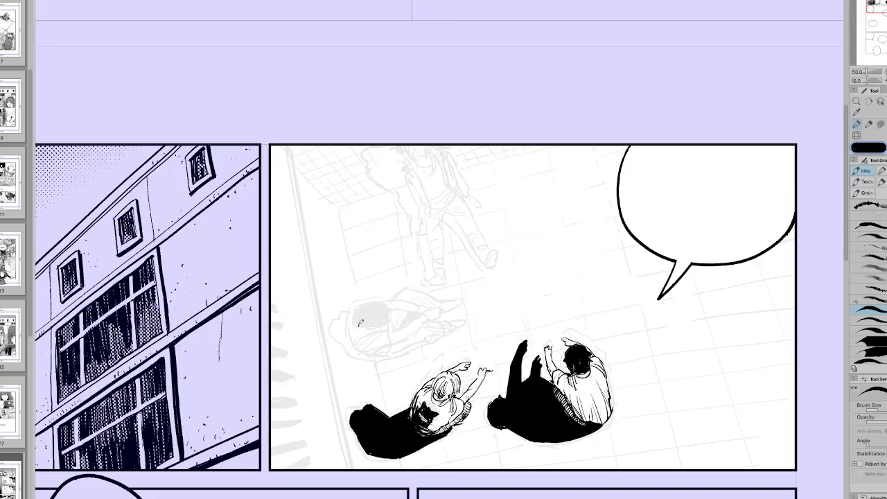
Scale the two lassoed figures up slightly and nudge them to the right.
key("m")
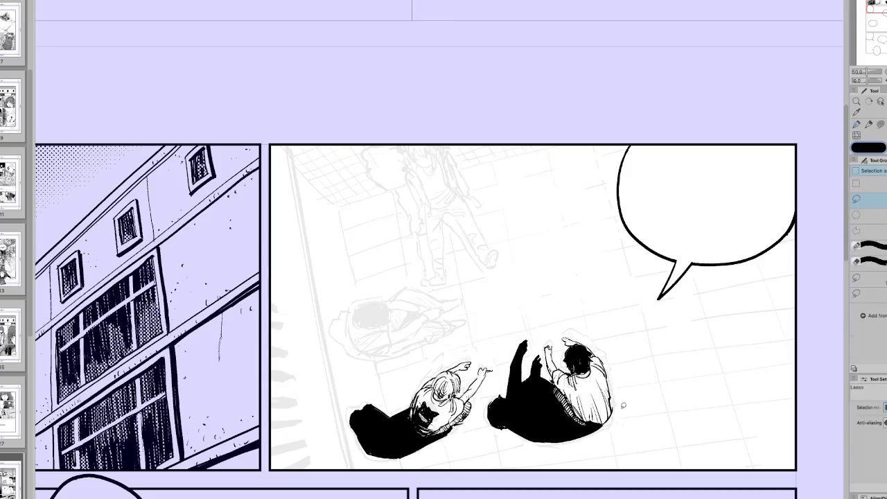
key("ctrl+t")
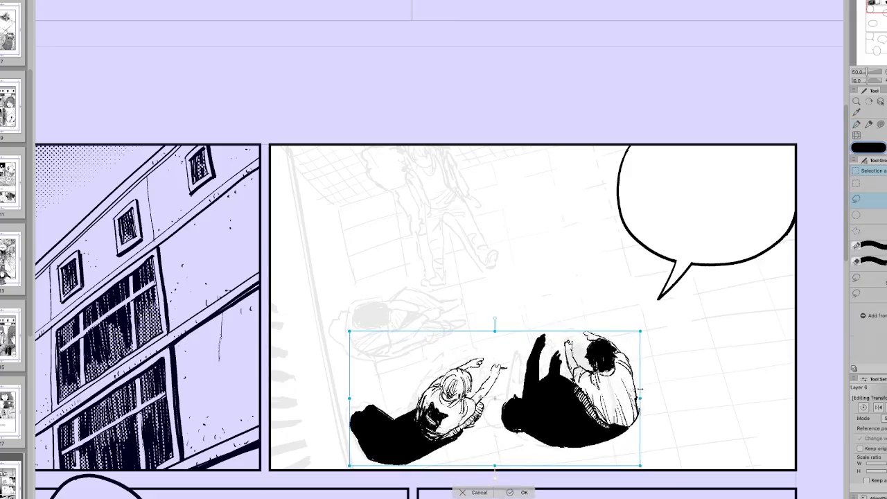
left_click_drag(349, 398, 325, 398)
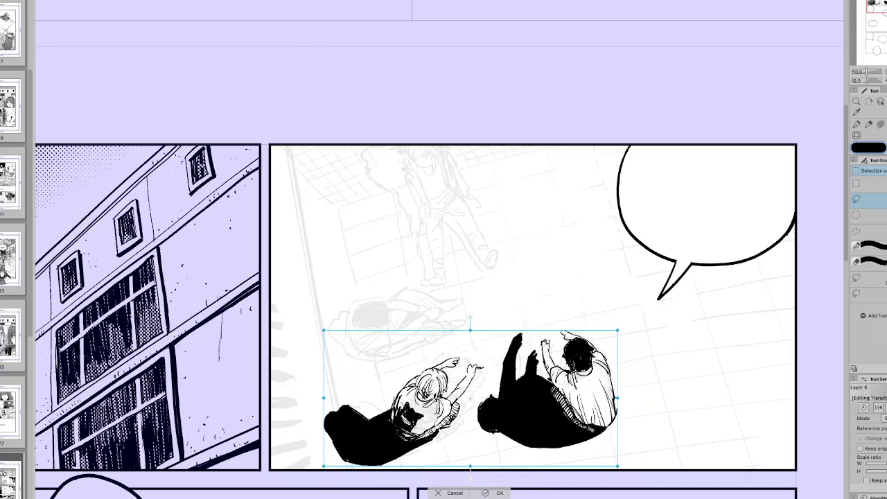
left_click_drag(477, 410, 482, 410)
left_click(498, 493)
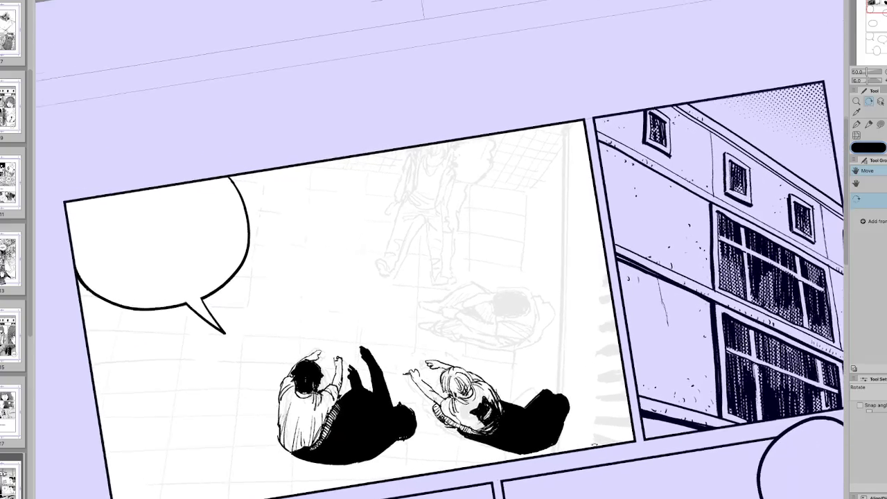
Add a stroke near the girl's hand and ink the third figure's dark hair.
key("p")
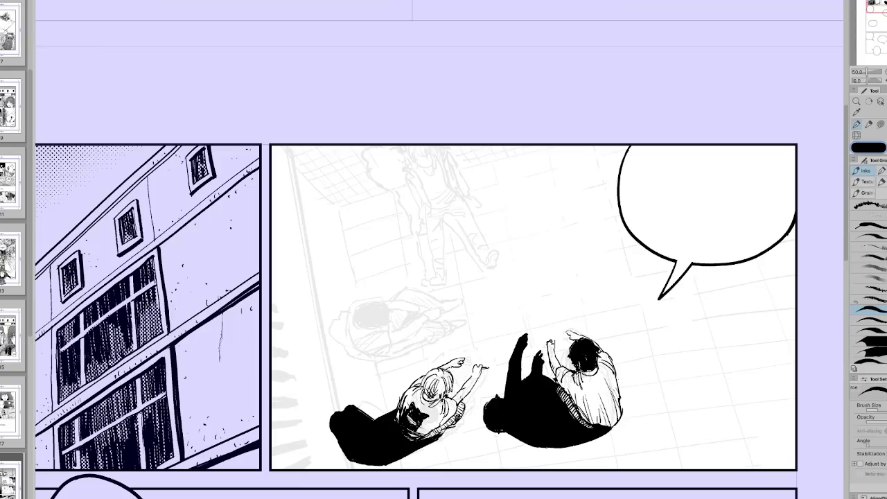
left_click_drag(474, 393, 457, 426)
mouse_move(426, 371)
left_mouse_down()
mouse_move(491, 375)
mouse_move(374, 326)
mouse_move(398, 320)
mouse_move(389, 361)
left_mouse_up()
mouse_move(433, 343)
left_mouse_down()
mouse_move(448, 352)
mouse_move(442, 369)
mouse_move(429, 371)
left_mouse_up()
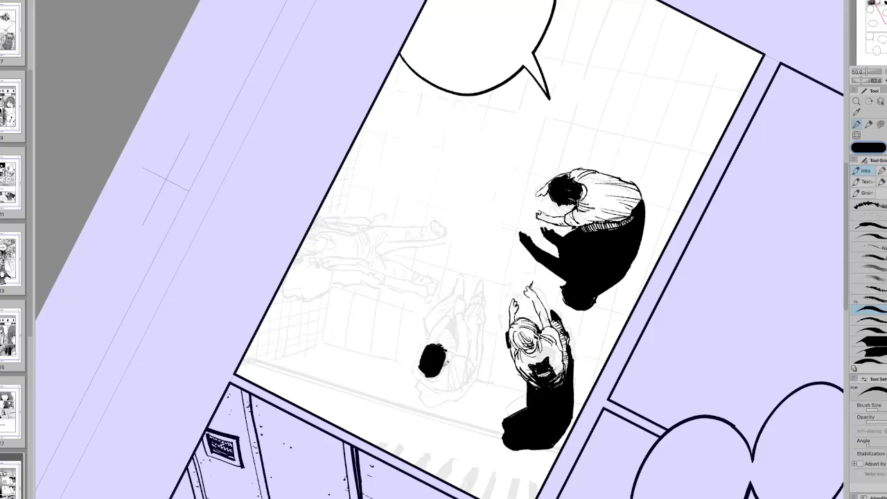
left_click_drag(445, 352, 416, 376)
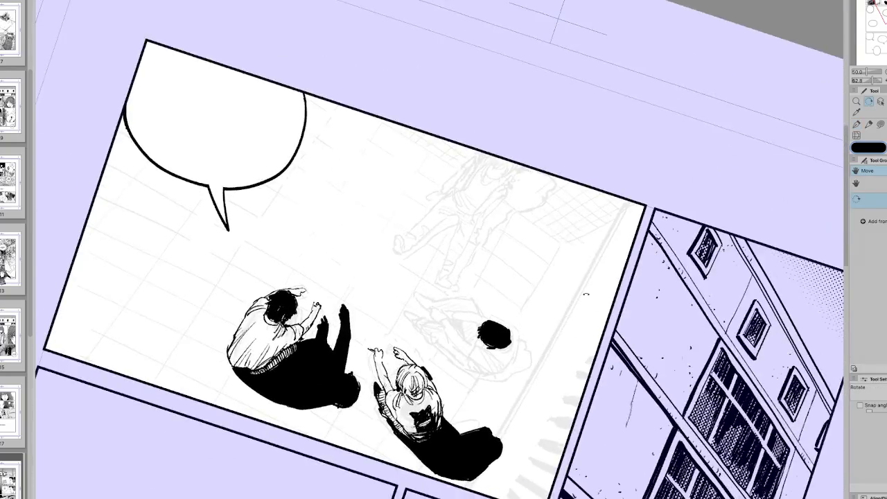
key("ctrl+z")
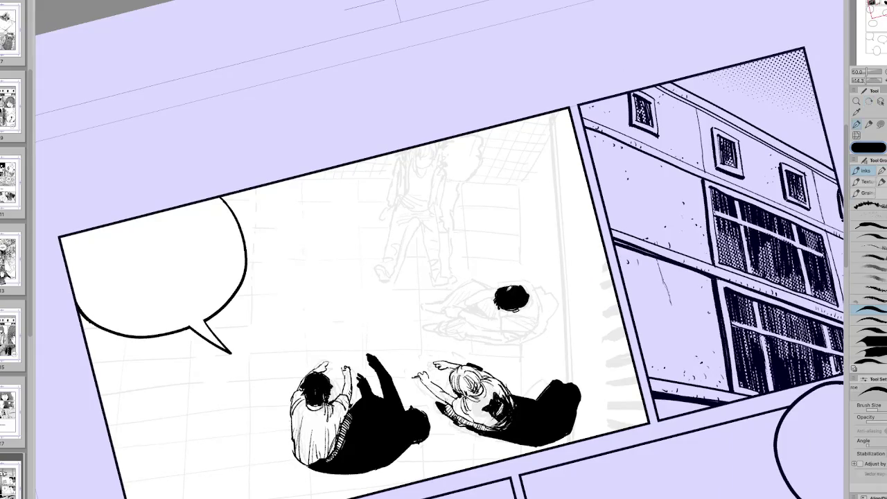
key("h")
left_click_drag(444, 277, 401, 360)
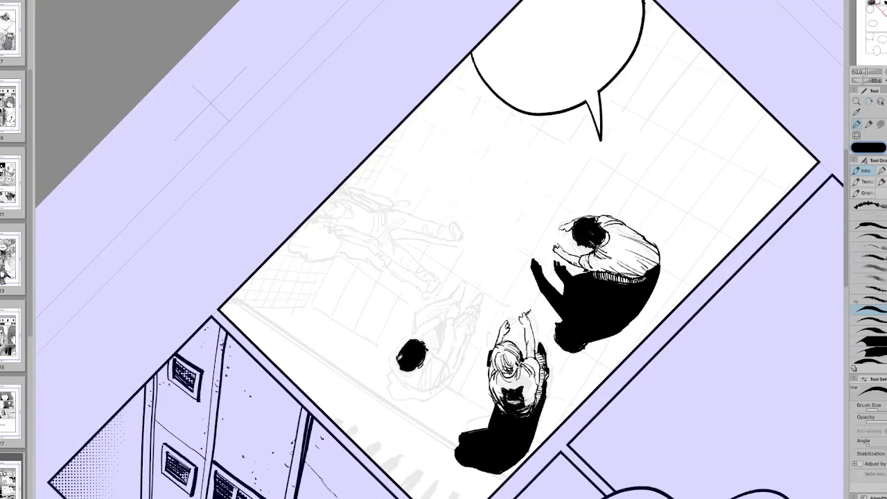
Enlarge the brush and rotate the view for inking the third figure.
key("h")
mouse_move(400, 361)
left_mouse_down()
mouse_move(534, 342)
mouse_move(529, 300)
left_mouse_up()
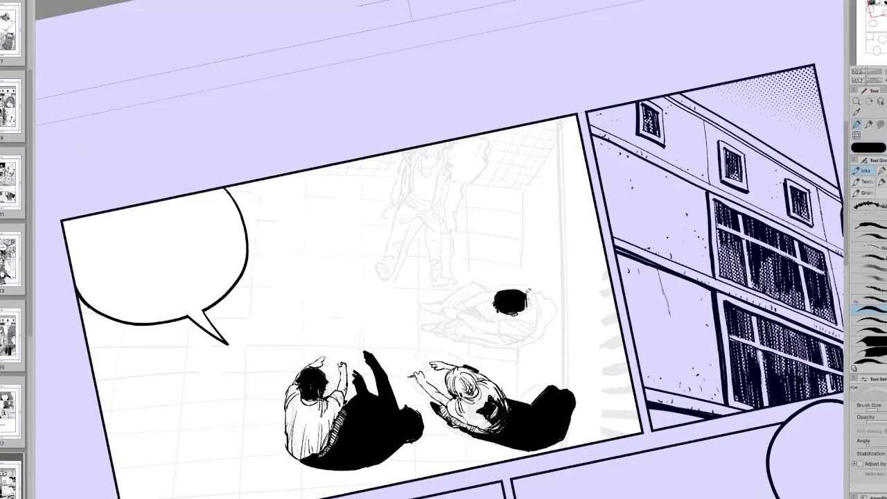
key("bracketright")
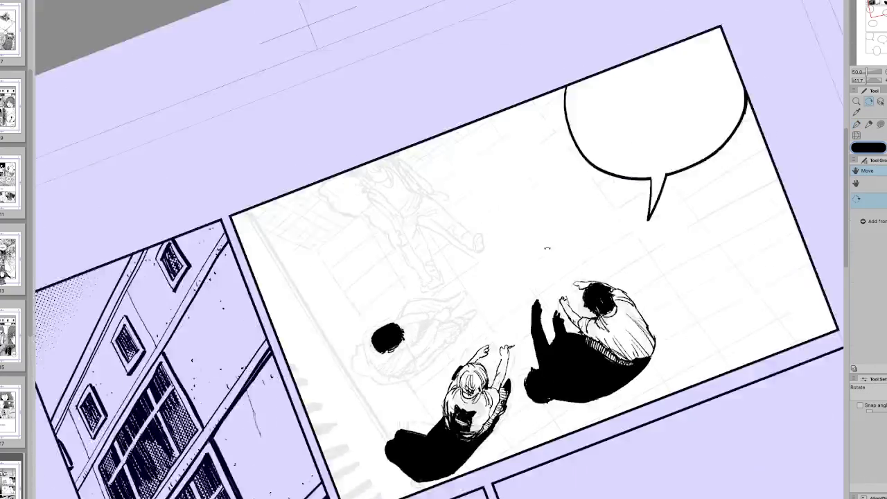
left_click_drag(517, 306, 395, 355)
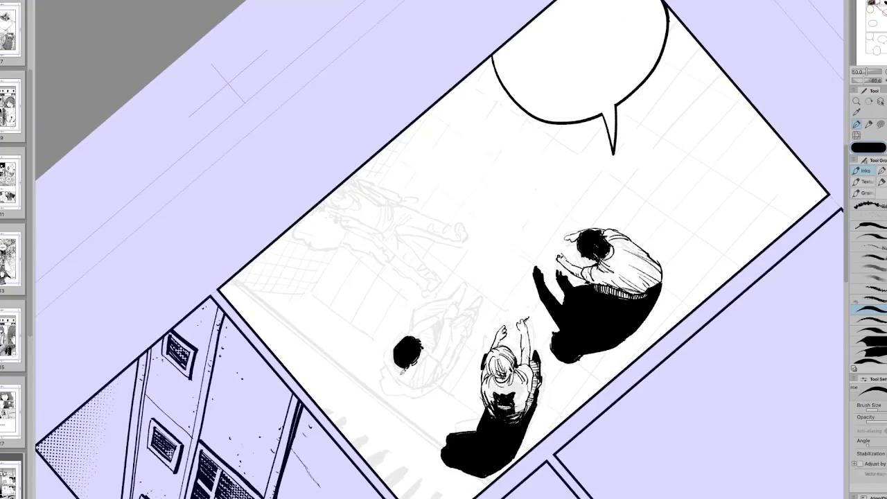
key("at")
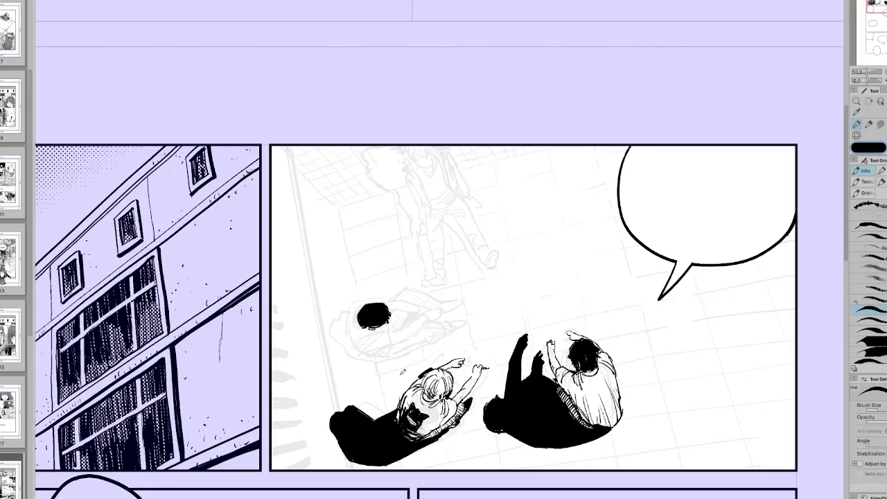
left_click_drag(624, 312, 526, 173)
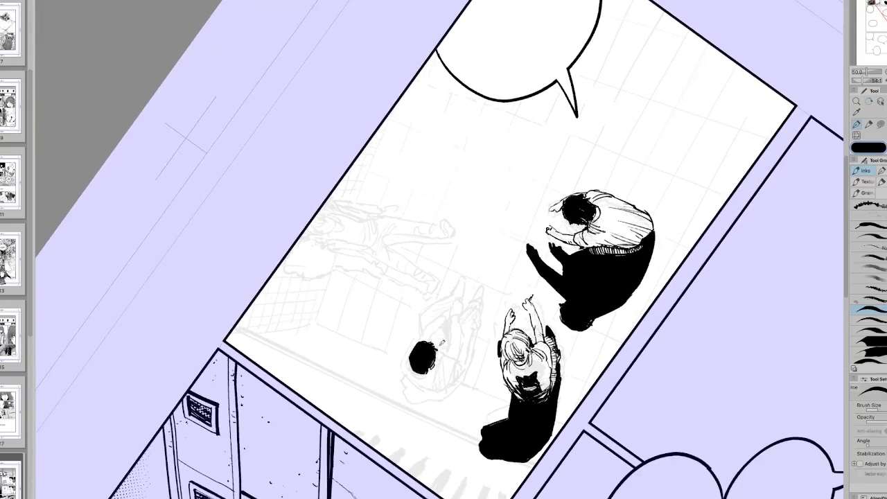
Ink the third figure's hair, the lines below its head, the book, and its right side.
left_click_drag(437, 358, 449, 384)
mouse_move(441, 351)
left_mouse_down()
mouse_move(464, 359)
mouse_move(553, 335)
mouse_move(390, 362)
left_mouse_up()
left_click_drag(491, 335, 502, 359)
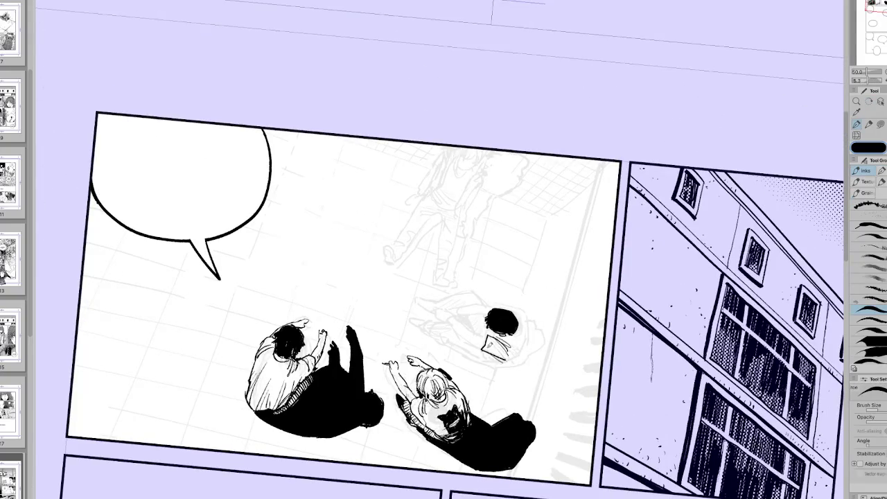
key("h")
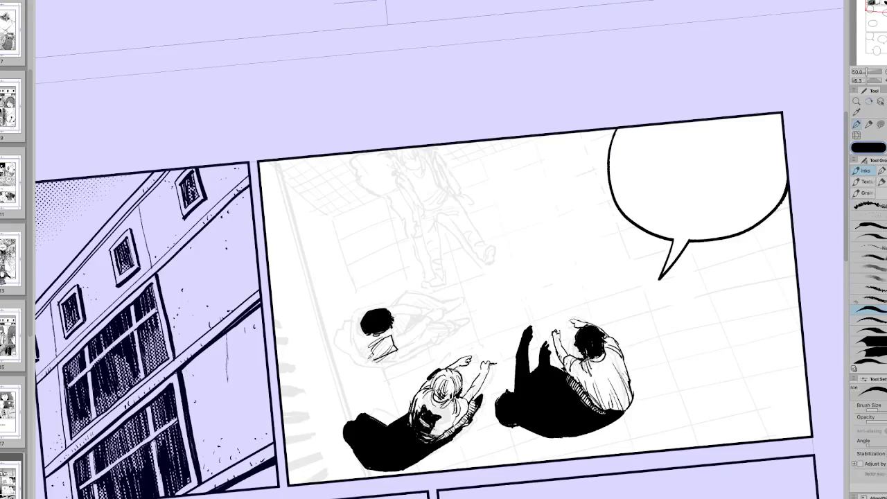
key("h")
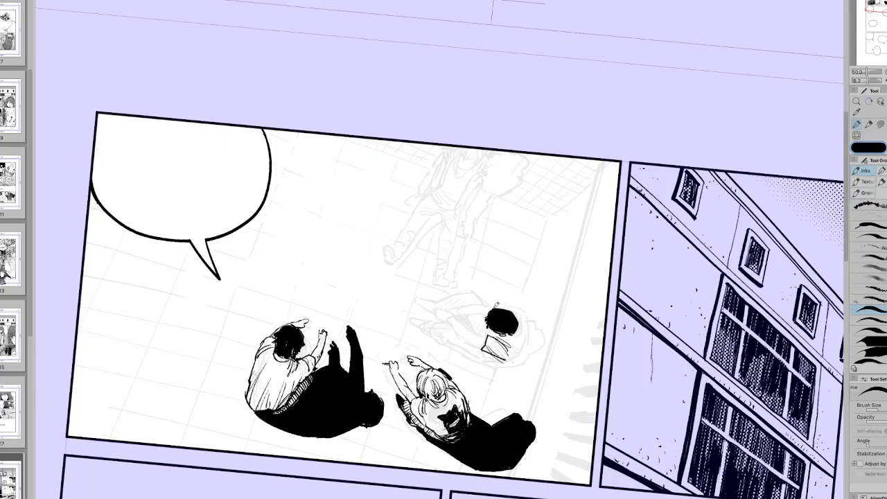
mouse_move(499, 299)
left_mouse_down()
mouse_move(524, 308)
mouse_move(531, 330)
mouse_move(513, 358)
left_mouse_up()
key("h")
Erase stray sketch lines and ink the third figure's outline and arm.
key("e")
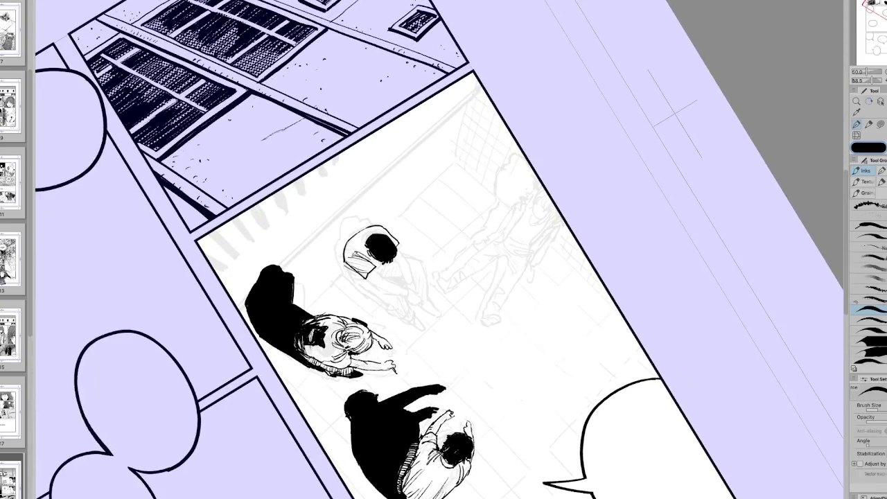
mouse_move(341, 257)
left_mouse_down()
mouse_move(357, 232)
mouse_move(367, 260)
mouse_move(349, 269)
left_mouse_up()
key("p")
mouse_move(365, 231)
left_mouse_down()
mouse_move(355, 275)
mouse_move(366, 280)
mouse_move(374, 251)
mouse_move(363, 241)
mouse_move(376, 229)
mouse_move(362, 254)
mouse_move(387, 271)
left_mouse_up()
key("ctrl+at")
mouse_move(401, 233)
left_mouse_down()
mouse_move(396, 249)
mouse_move(418, 270)
left_mouse_up()
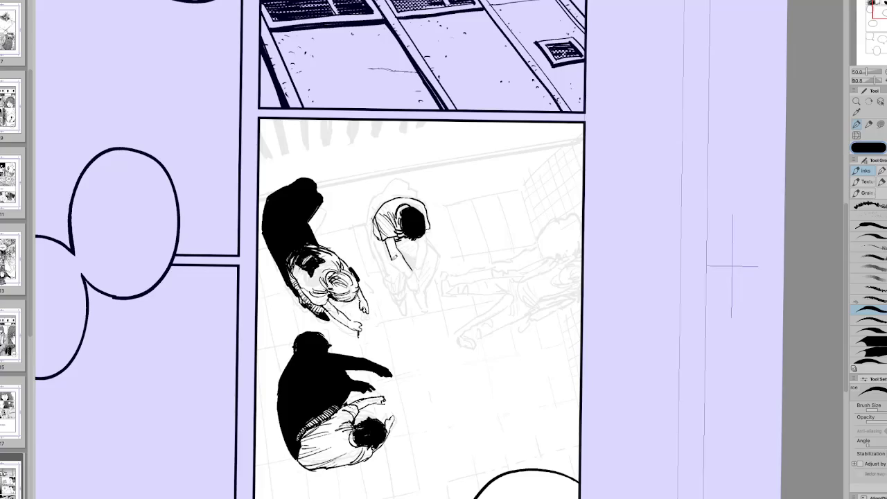
left_click_drag(387, 236, 414, 276)
key("ctrl+z")
Extend the third figure's arm downward.
key("h")
key("r")
left_click_drag(444, 250, 470, 283)
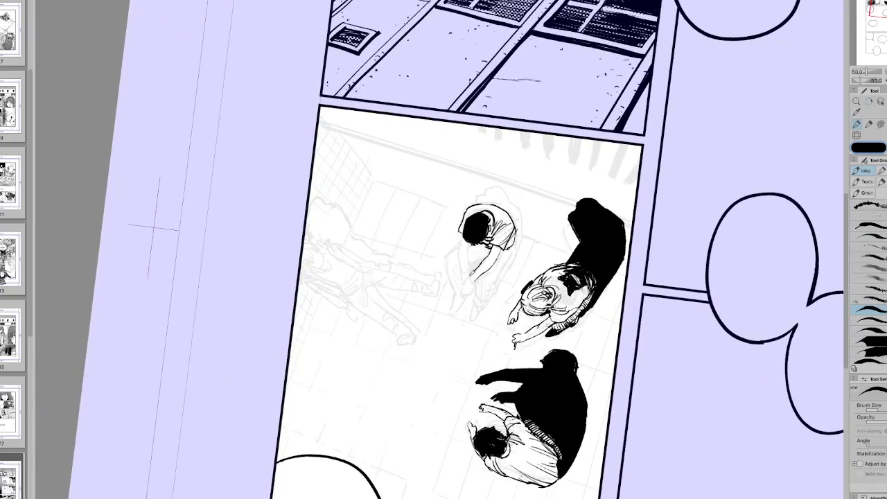
left_click_drag(471, 277, 463, 292)
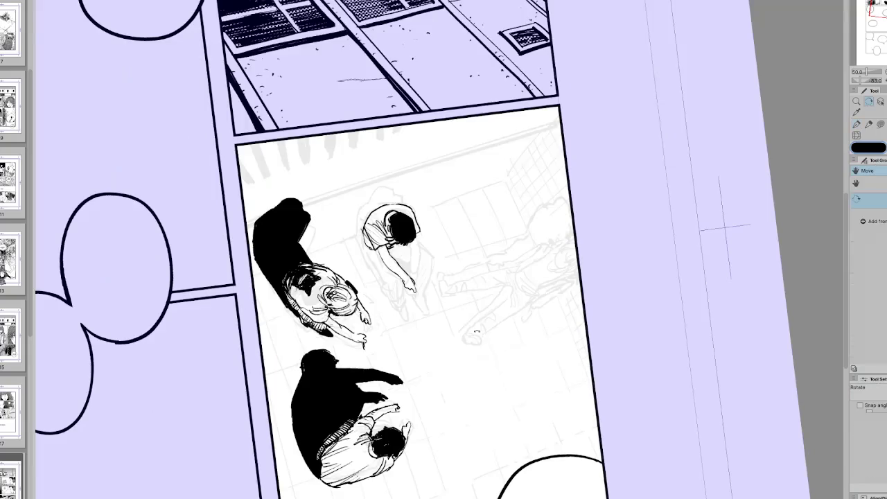
key("h")
key("r")
left_click_drag(468, 281, 465, 210)
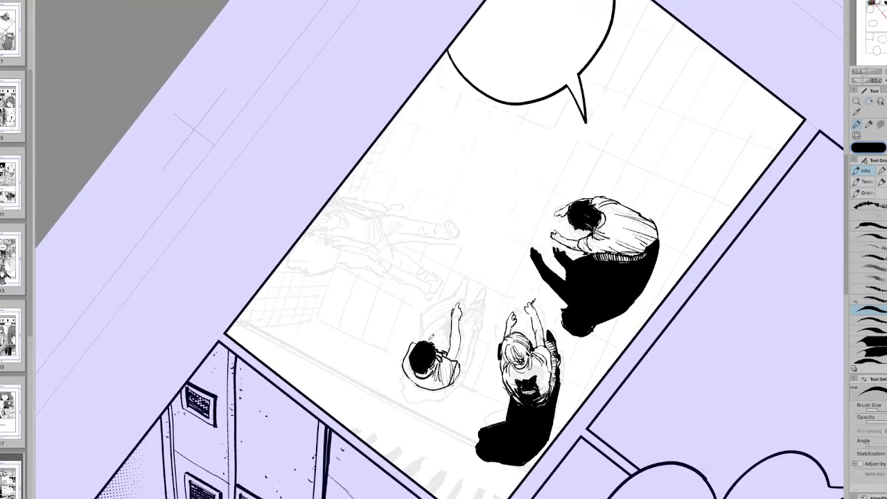
Ink along the figure's raised arm with a few short strokes.
left_click_drag(430, 327, 422, 336)
mouse_move(449, 313)
left_mouse_down()
mouse_move(442, 322)
mouse_move(527, 208)
left_mouse_up()
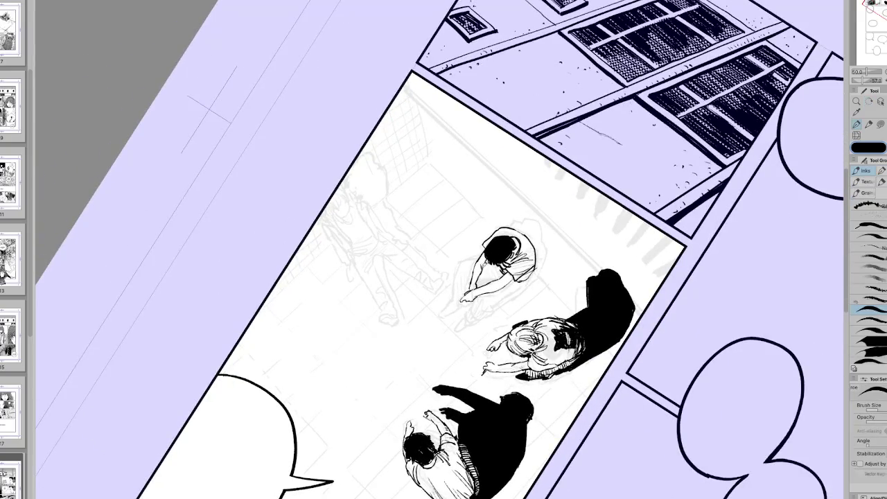
mouse_move(499, 274)
left_mouse_down()
mouse_move(389, 309)
mouse_move(401, 312)
left_mouse_up()
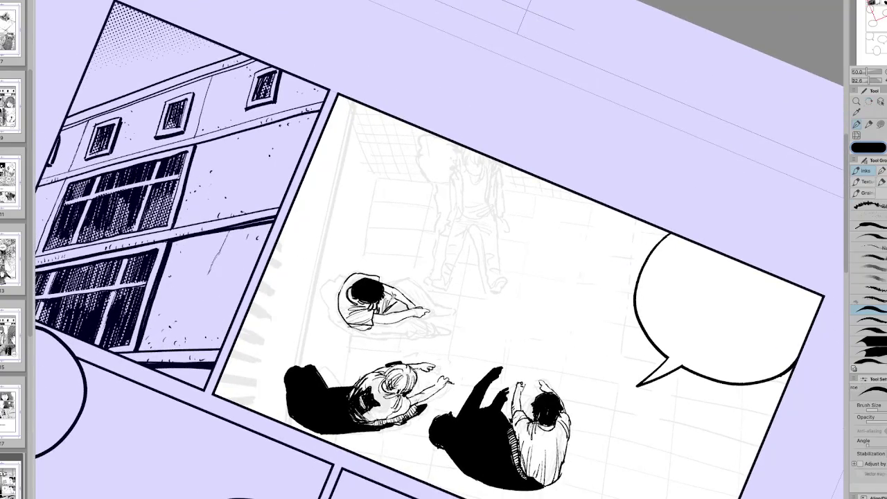
key("r")
mouse_move(416, 280)
left_mouse_down()
mouse_move(447, 277)
mouse_move(457, 312)
left_mouse_up()
key("p")
Ink the figure's left and right legs and small strokes by its feet.
mouse_move(451, 253)
left_mouse_down()
mouse_move(457, 294)
mouse_move(480, 302)
mouse_move(495, 295)
left_mouse_up()
left_click_drag(555, 208, 430, 180)
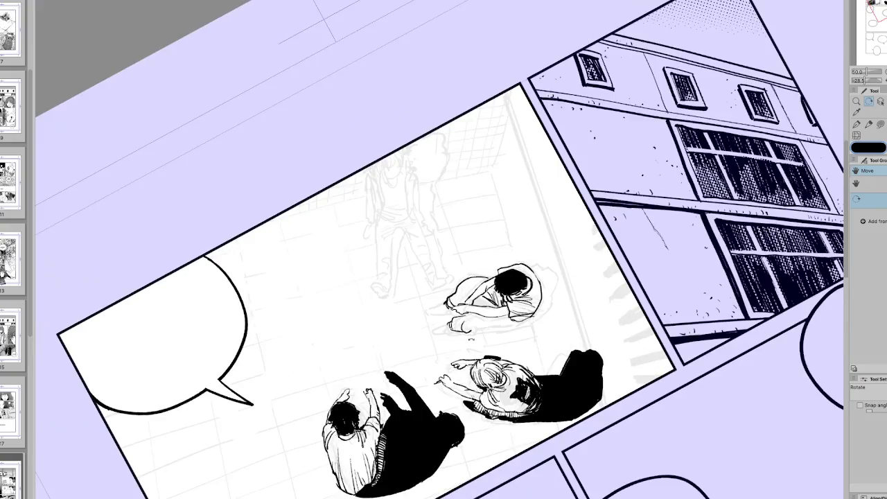
left_click_drag(468, 316, 479, 331)
mouse_move(443, 139)
left_mouse_down()
mouse_move(624, 250)
mouse_move(610, 291)
left_mouse_up()
mouse_move(490, 298)
left_mouse_down()
mouse_move(500, 358)
mouse_move(499, 345)
left_mouse_up()
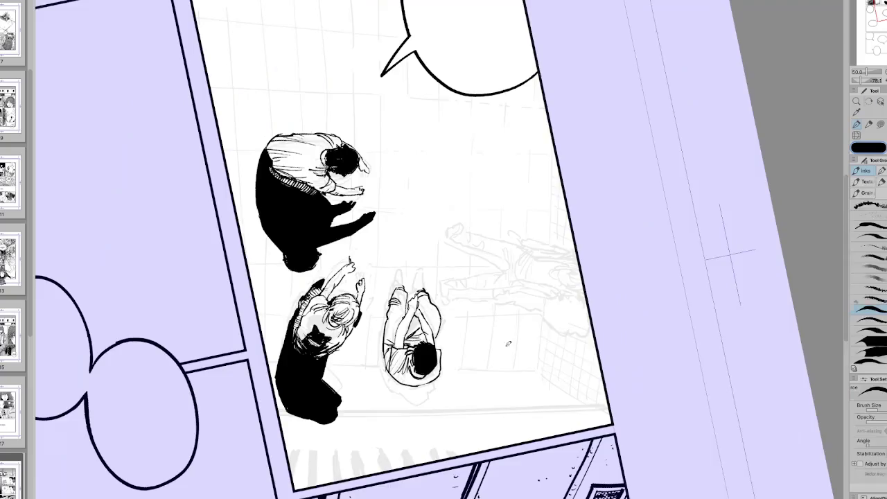
left_click_drag(477, 299, 493, 276)
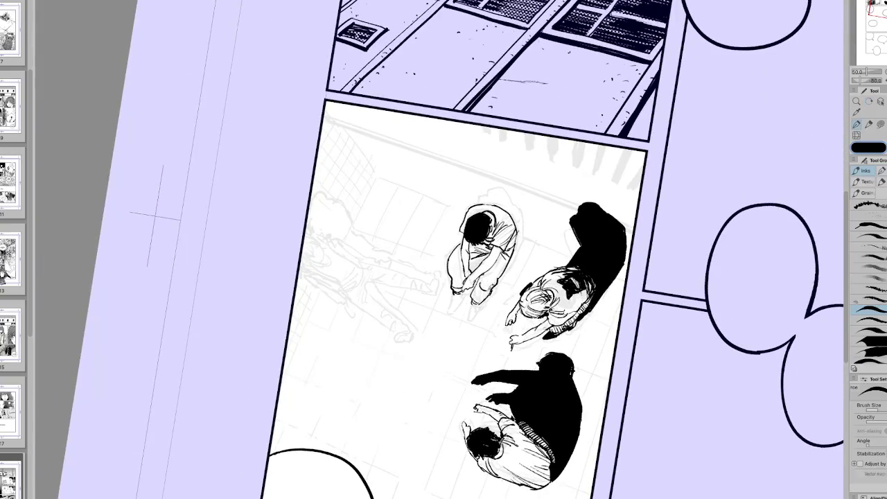
Refine the knee and foot ink and add a black stroke on the seated figure's arm.
mouse_move(493, 285)
left_mouse_down()
mouse_move(500, 274)
mouse_move(485, 283)
mouse_move(476, 316)
left_mouse_up()
left_click_drag(453, 294, 454, 303)
key("g")
left_click_drag(473, 260, 487, 309)
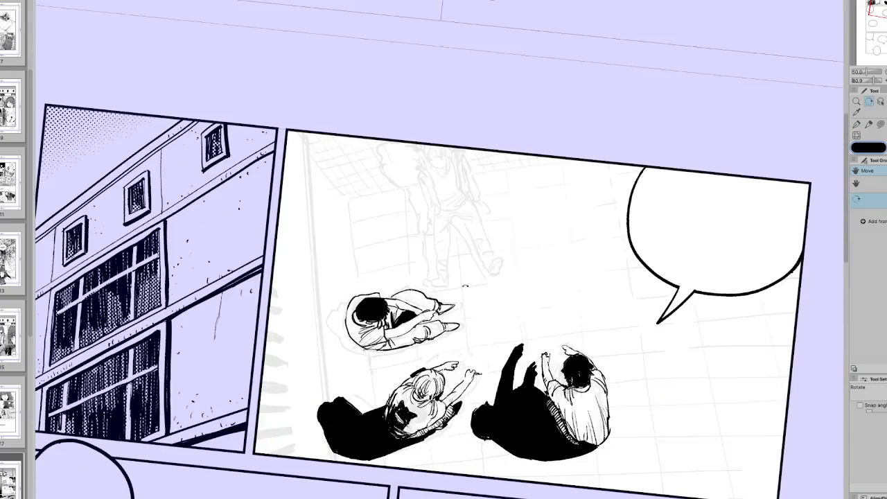
key("p")
left_click_drag(435, 332, 439, 346)
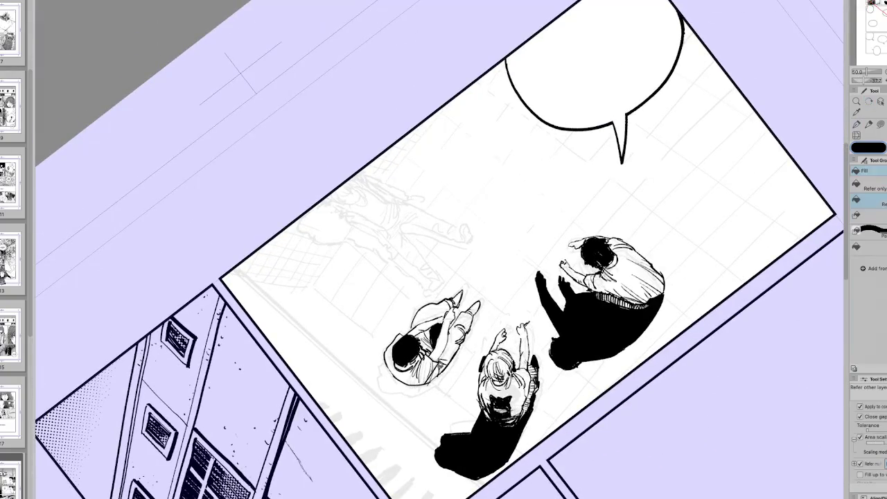
Ink a short stroke above the crouching figure's head.
left_click_drag(424, 399, 527, 208)
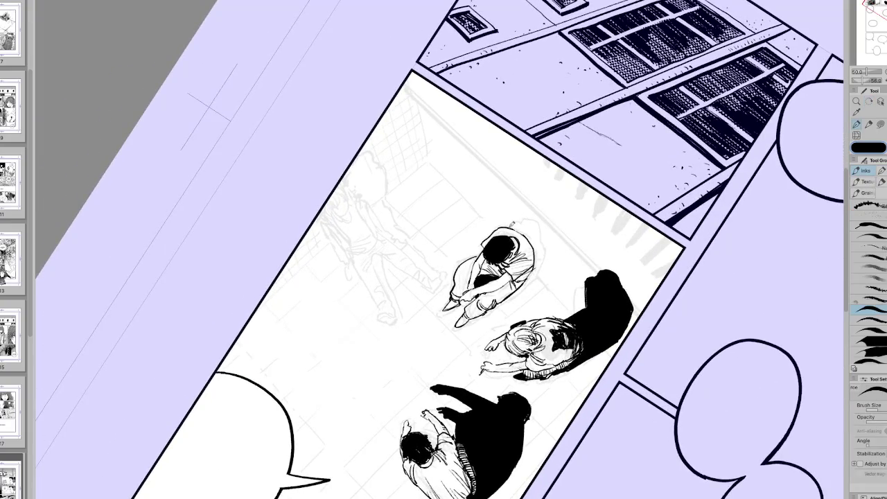
mouse_move(511, 222)
left_mouse_down()
mouse_move(531, 214)
mouse_move(548, 258)
left_mouse_up()
key("r")
left_click_drag(531, 276, 571, 283)
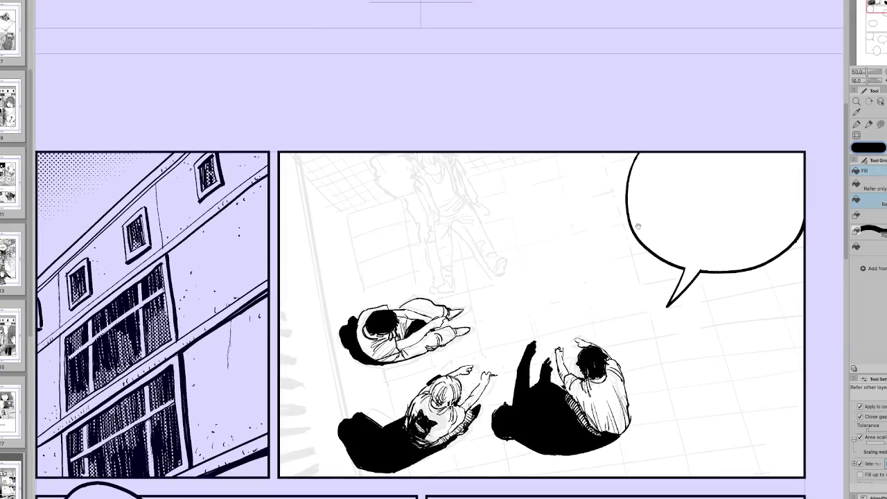
key("ctrl+minus")
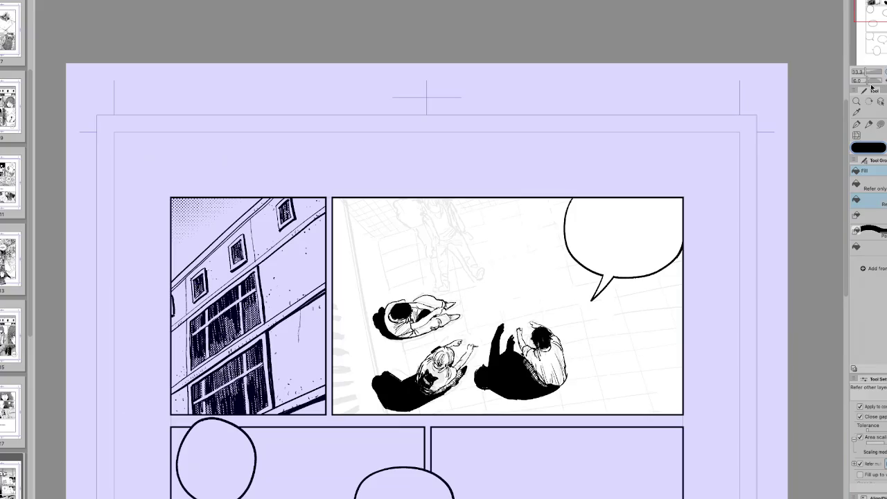
key("p")
Check the drawing mirrored and add a dark mark on the shadow's edge.
key("h")
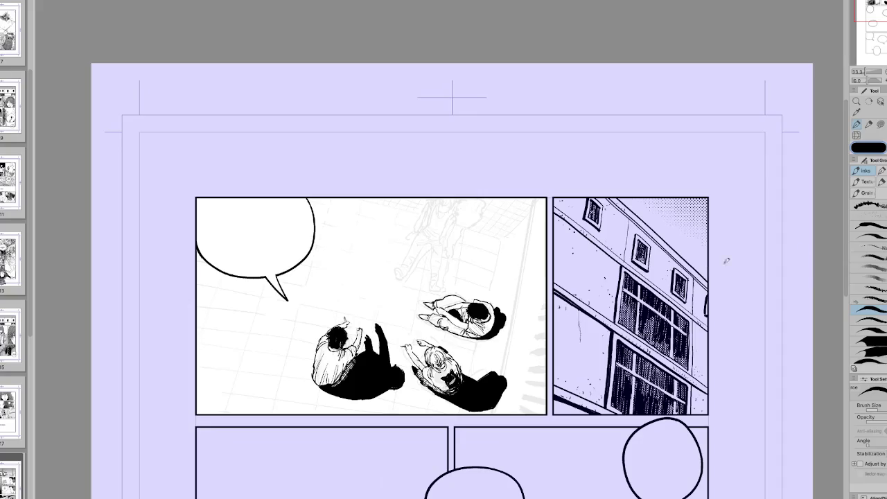
key("h")
left_click_drag(624, 277, 486, 416)
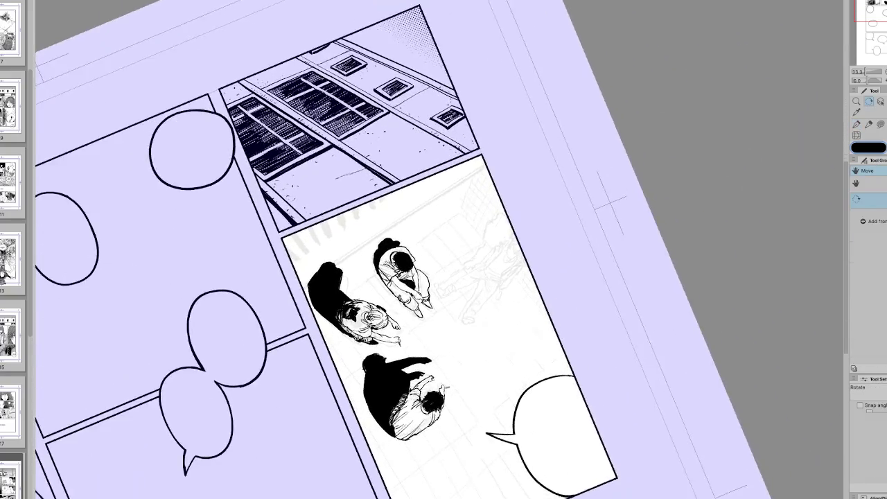
left_click_drag(346, 280, 345, 268)
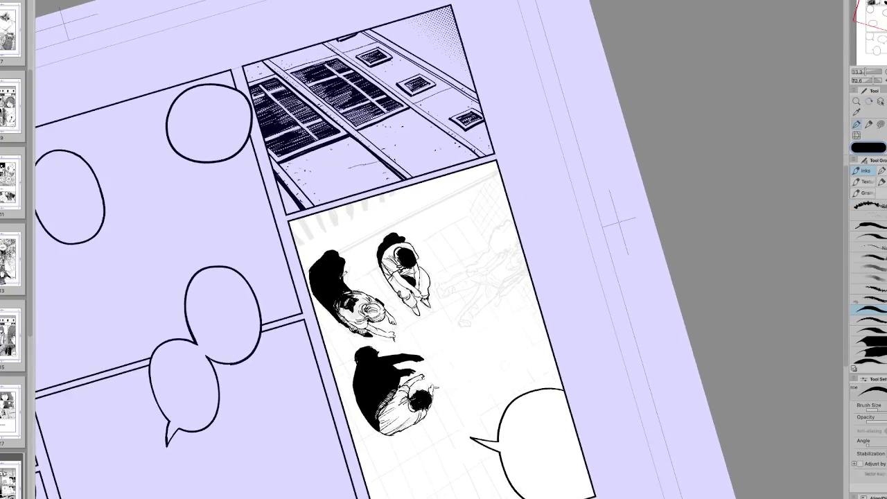
key("ctrl+@")
Reshape the blonde figure's black shadow with a jagged zigzag edge.
key("e")
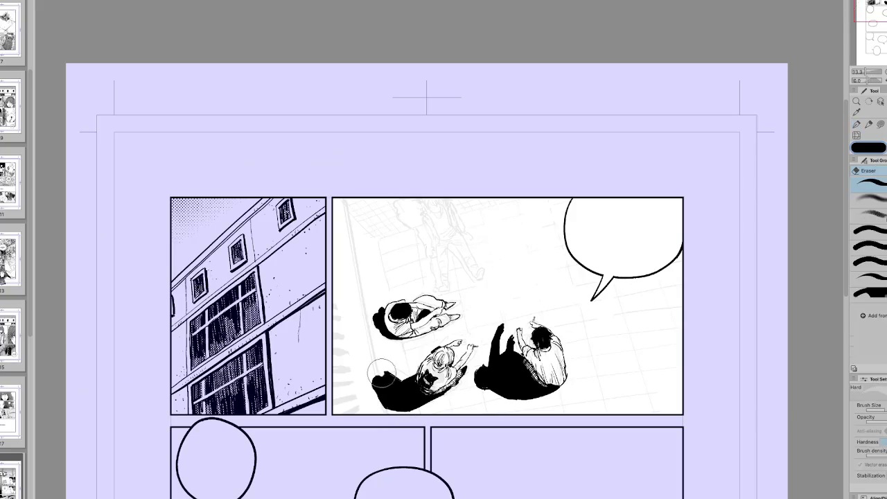
key("r")
mouse_move(409, 389)
left_mouse_down()
mouse_move(381, 121)
mouse_move(485, 208)
left_mouse_up()
key("p")
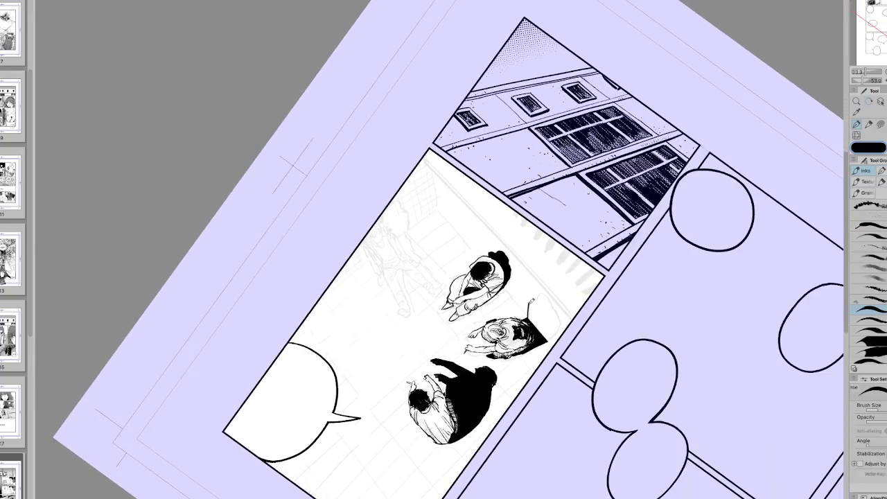
mouse_move(530, 302)
left_mouse_down()
mouse_move(542, 296)
mouse_move(555, 304)
mouse_move(553, 339)
left_mouse_up()
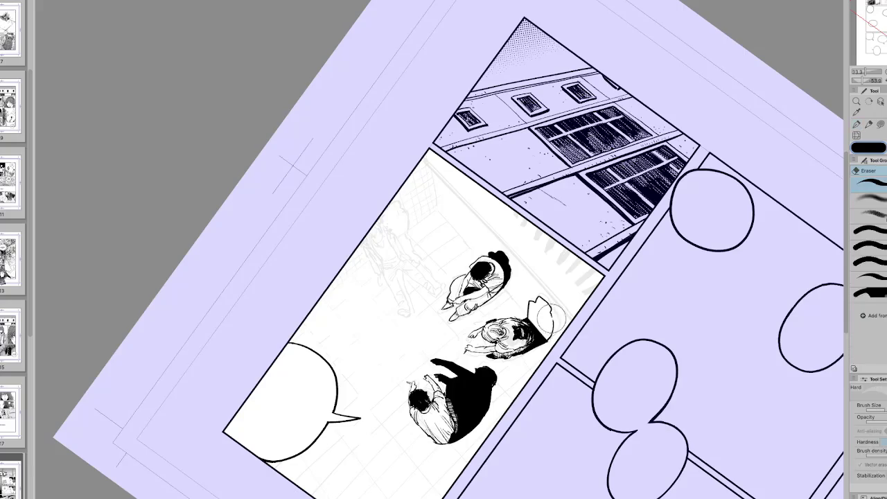
key("g")
key("r")
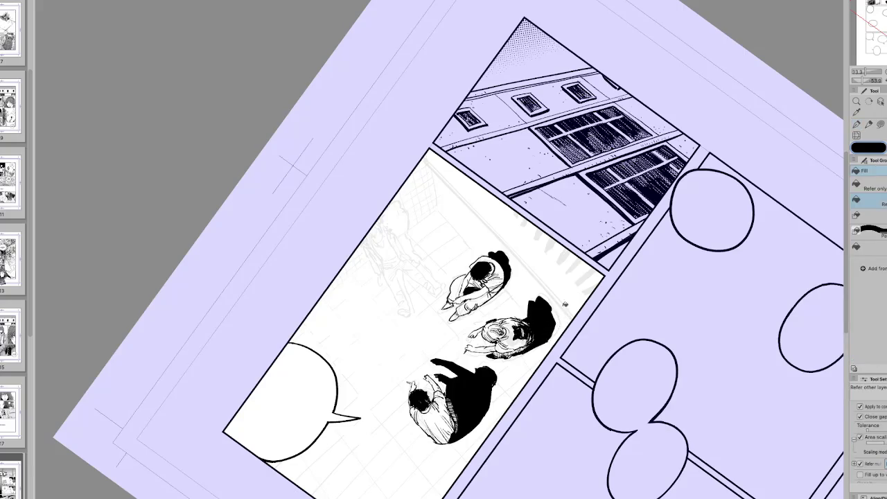
left_click_drag(572, 300, 624, 388)
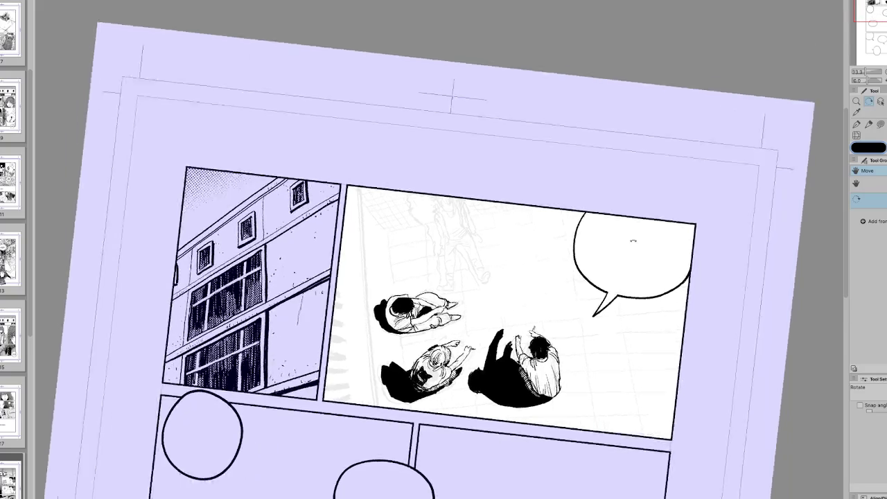
left_click_drag(527, 208, 405, 258)
key("p")
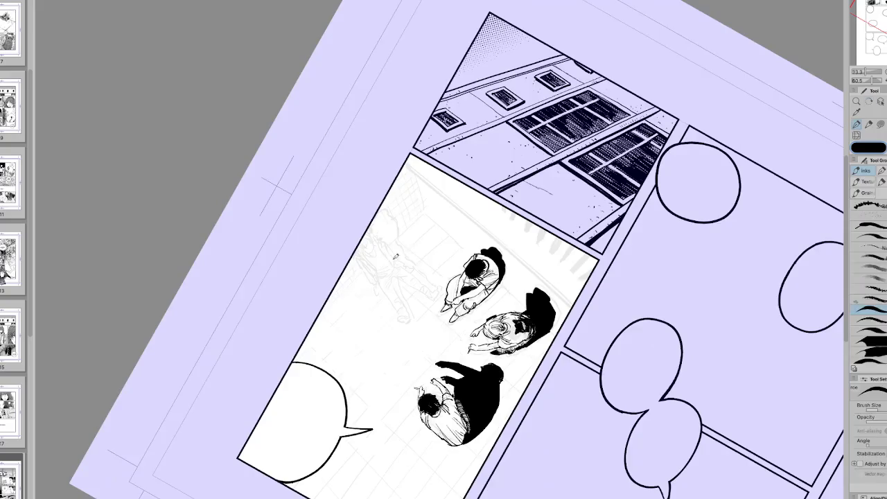
left_click_drag(402, 260, 485, 360)
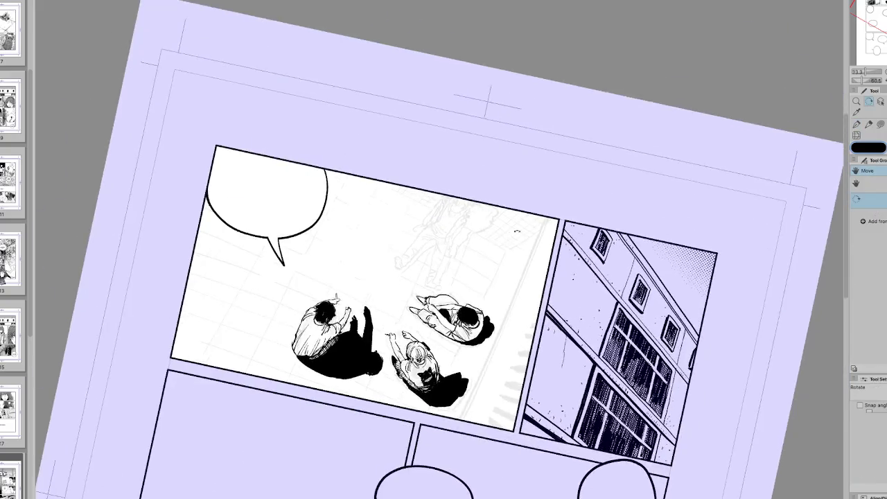
mouse_move(444, 333)
left_mouse_down()
mouse_move(387, 305)
mouse_move(506, 477)
left_mouse_up()
key("r")
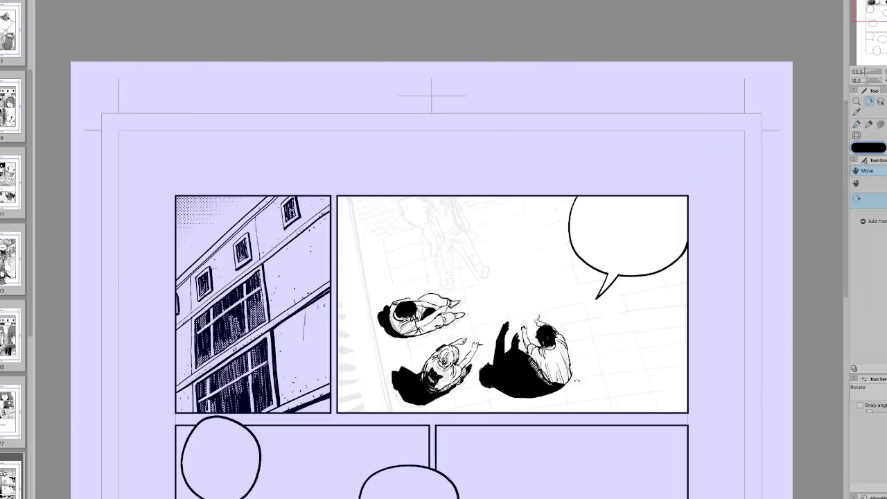
key("p")
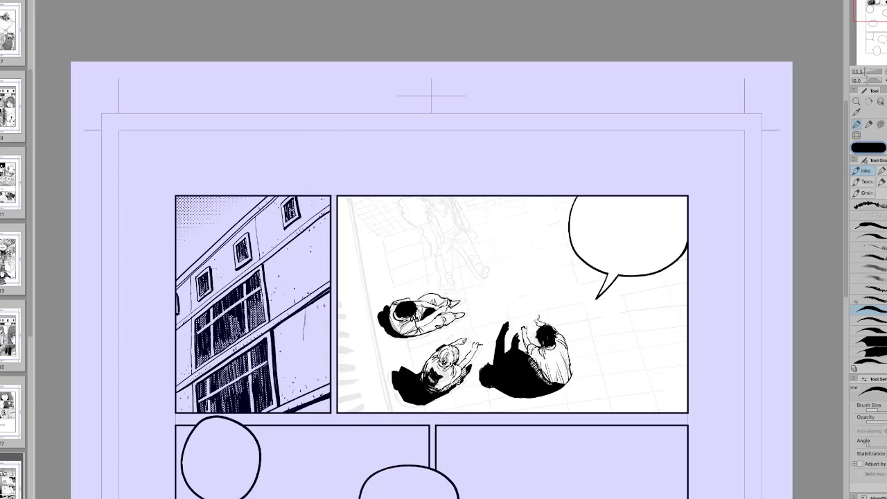
key("h")
key("minus")
key("minus")
key("minus")
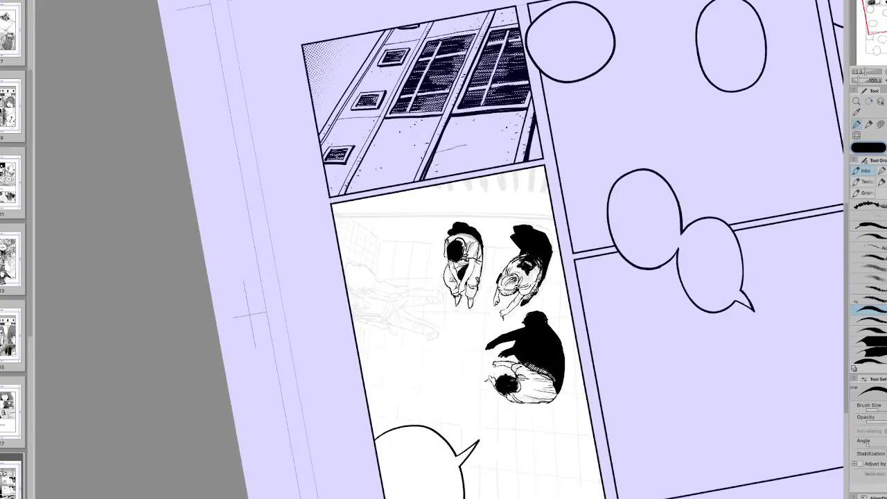
left_click_drag(469, 260, 625, 206)
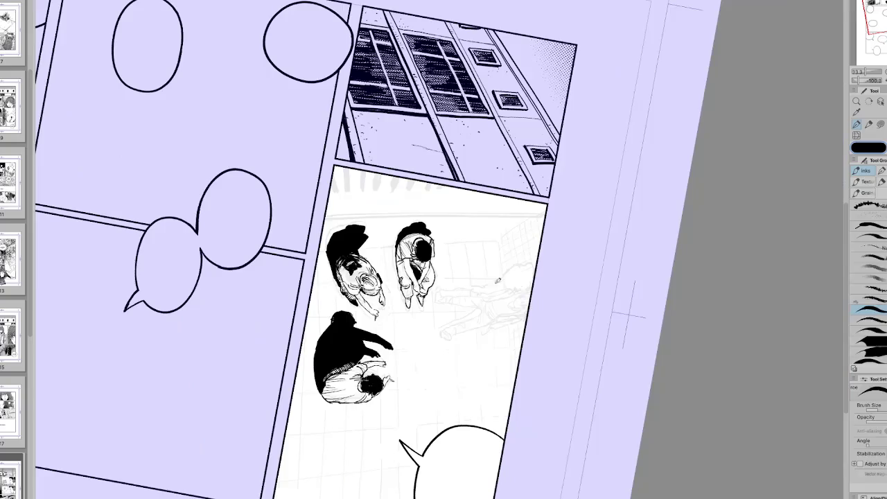
key("ctrl+@")
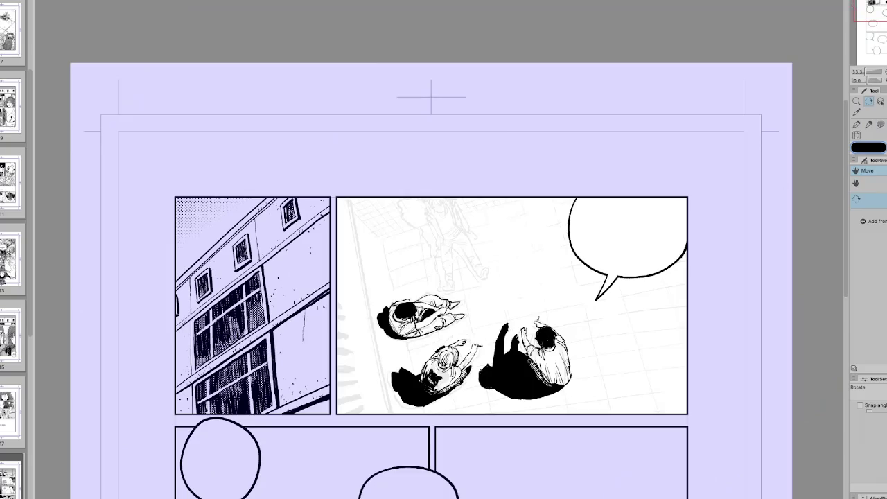
key("ctrl+plus")
key("ctrl+plus")
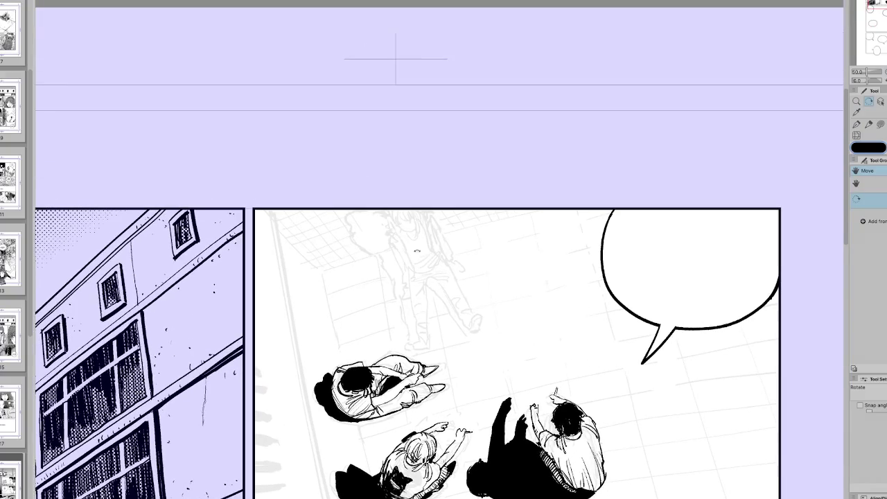
Ink the standing figure's face, chin and the left side of its head.
key("p")
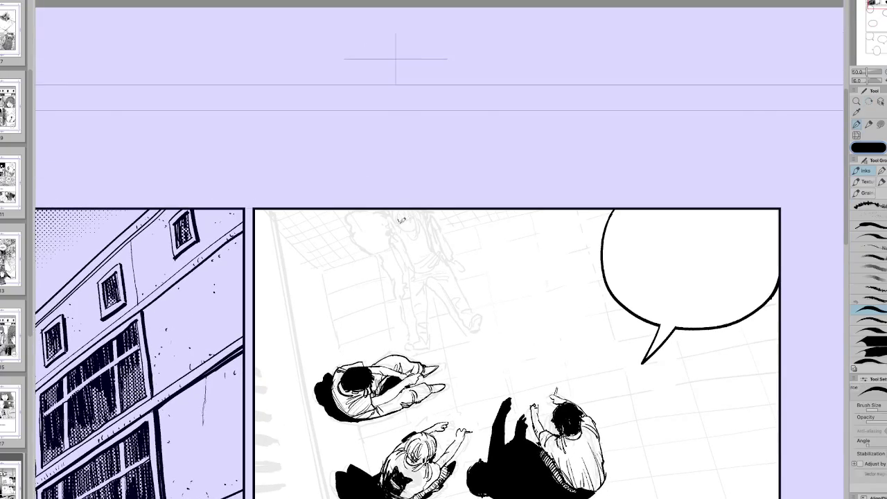
left_click_drag(408, 228, 418, 230)
left_click_drag(396, 209, 391, 223)
left_click_drag(406, 228, 423, 238)
Lasso the standing figure's head, transform it to resize, and deselect.
key("m")
left_click_drag(424, 204, 428, 235)
key("ctrl+t")
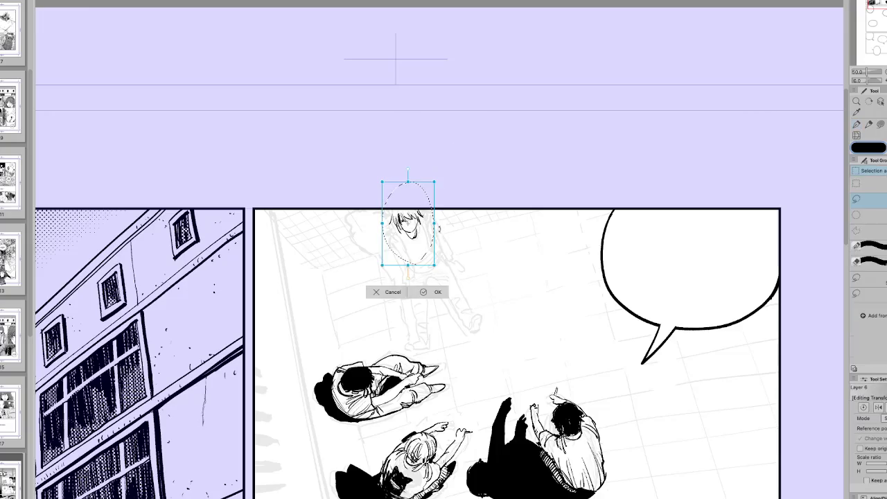
key("Return")
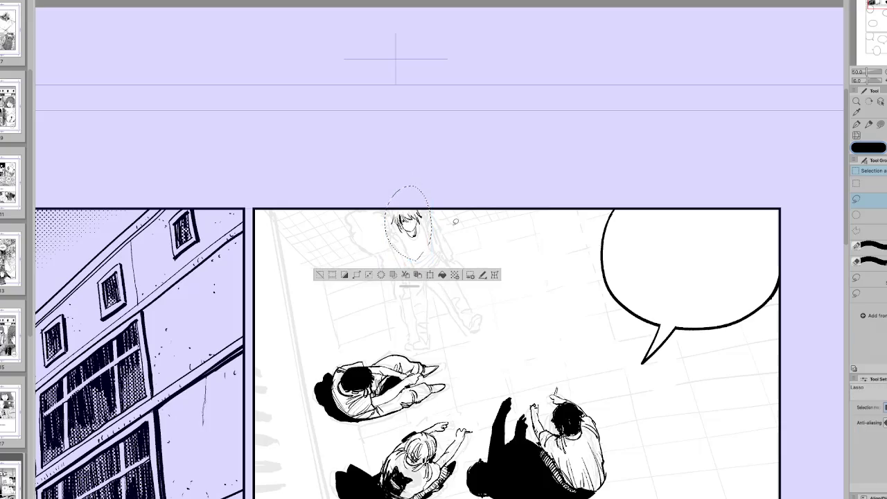
key("ctrl+d")
key("p")
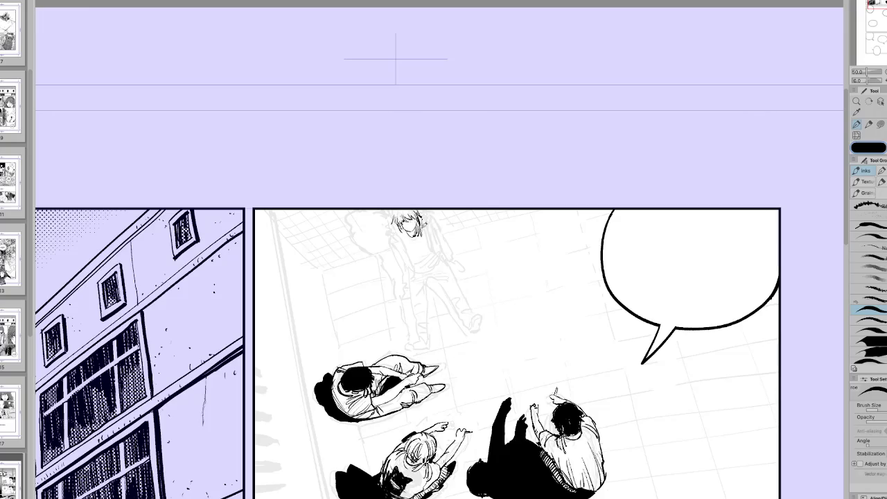
Ink the lines beside the standing figure's head and down both sides.
left_click_drag(426, 219, 448, 259)
left_click_drag(427, 219, 441, 256)
key("h")
mouse_move(485, 312)
left_mouse_down()
mouse_move(469, 244)
mouse_move(476, 223)
mouse_move(476, 232)
left_mouse_up()
key("p")
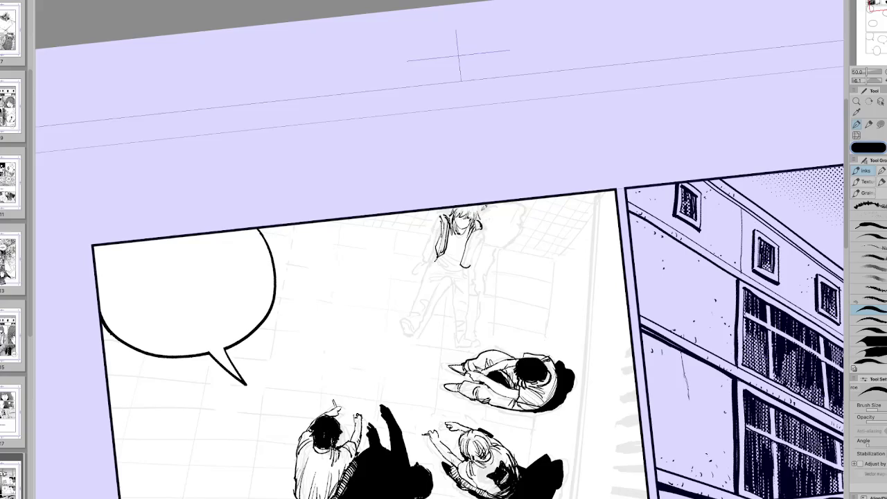
key("h")
left_click_drag(430, 229, 436, 261)
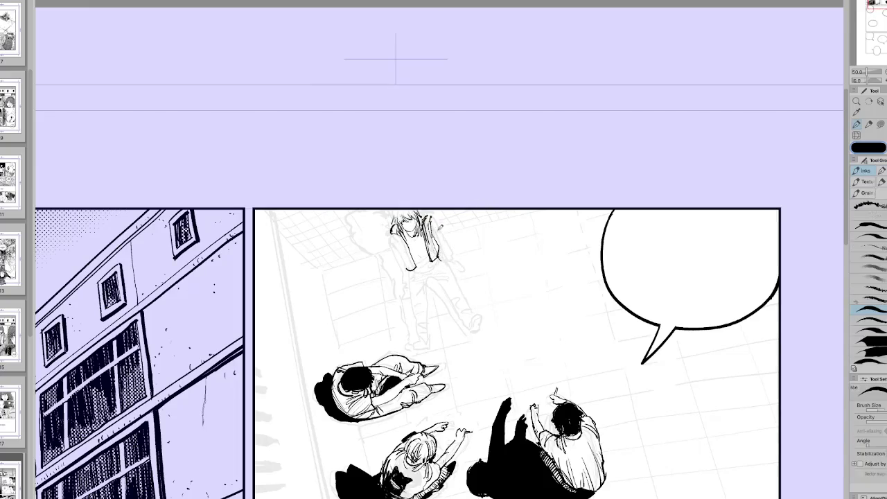
left_click_drag(430, 215, 452, 255)
Ink the figure's right side and shirt hem, checking in a mirrored view.
key("h")
mouse_move(462, 216)
left_mouse_down()
mouse_move(466, 260)
mouse_move(470, 237)
left_mouse_up()
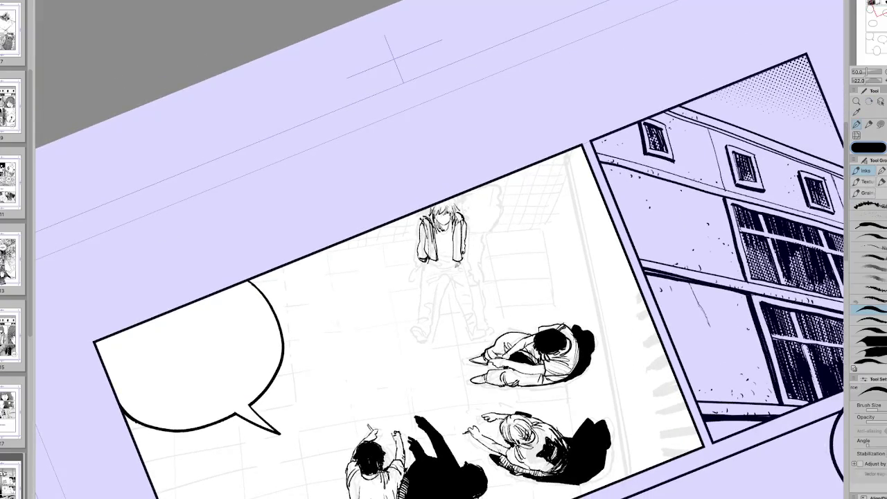
mouse_move(434, 262)
left_mouse_down()
mouse_move(456, 266)
mouse_move(449, 250)
mouse_move(462, 246)
left_mouse_up()
key("h")
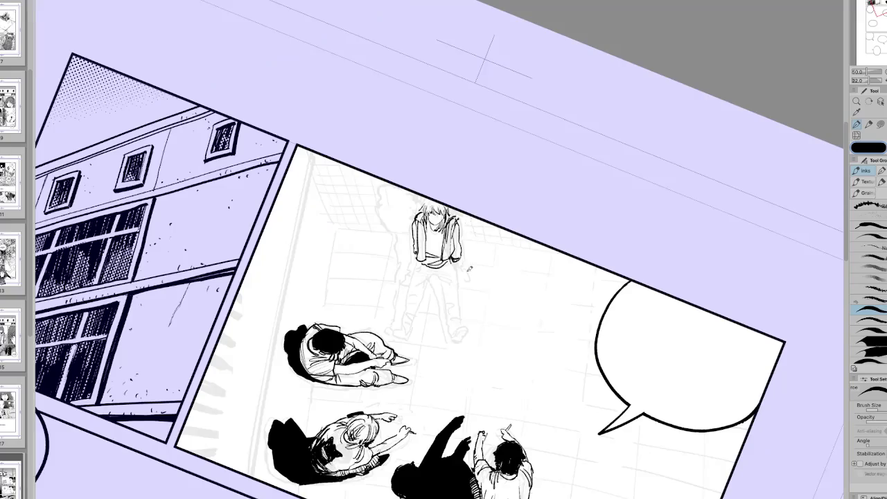
key("ctrl+0")
Ink the standing figure's legs and feet, redrawing one foot stroke.
mouse_move(412, 264)
left_mouse_down()
mouse_move(419, 324)
mouse_move(429, 332)
mouse_move(436, 276)
mouse_move(460, 322)
left_mouse_up()
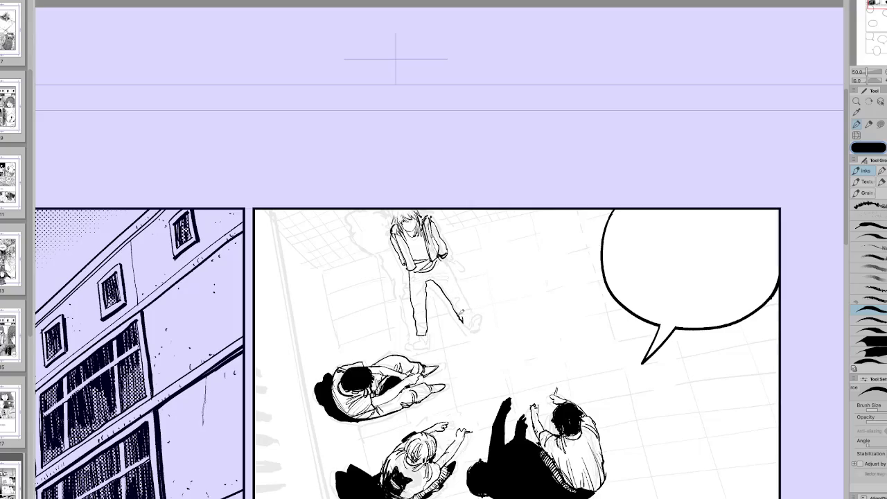
mouse_move(471, 329)
left_mouse_down()
mouse_move(464, 313)
mouse_move(475, 309)
left_mouse_up()
key("ctrl+z")
mouse_move(481, 312)
left_mouse_down()
mouse_move(473, 327)
mouse_move(478, 318)
left_mouse_up()
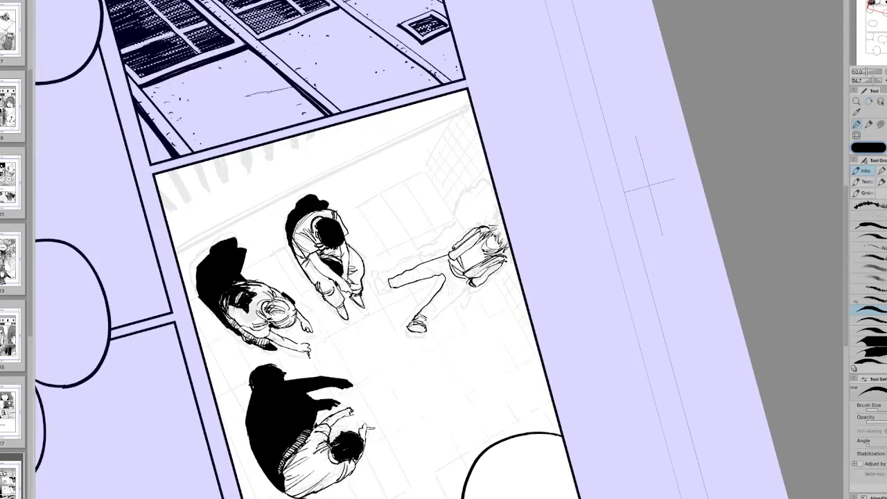
left_click_drag(414, 323, 422, 330)
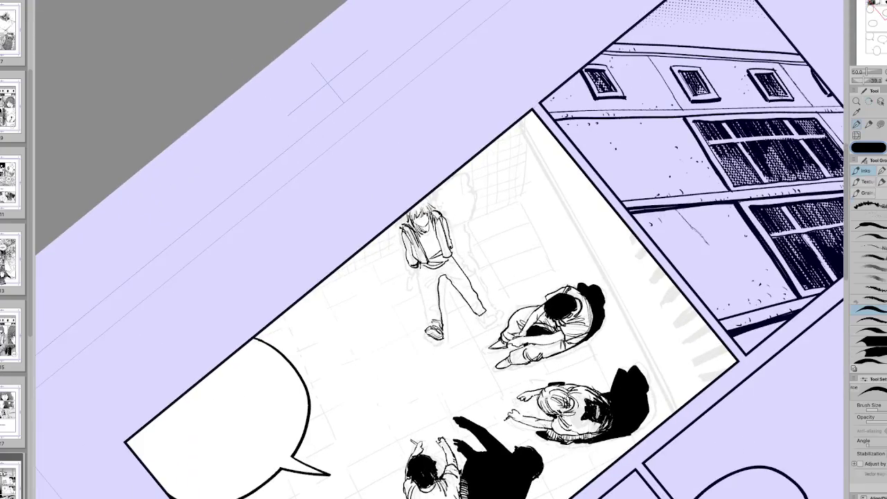
left_click_drag(431, 324, 423, 256)
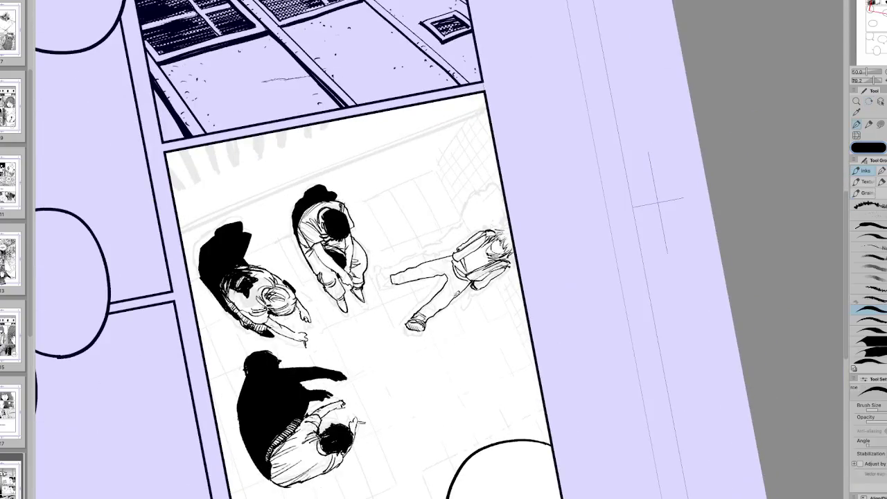
key("ctrl+at")
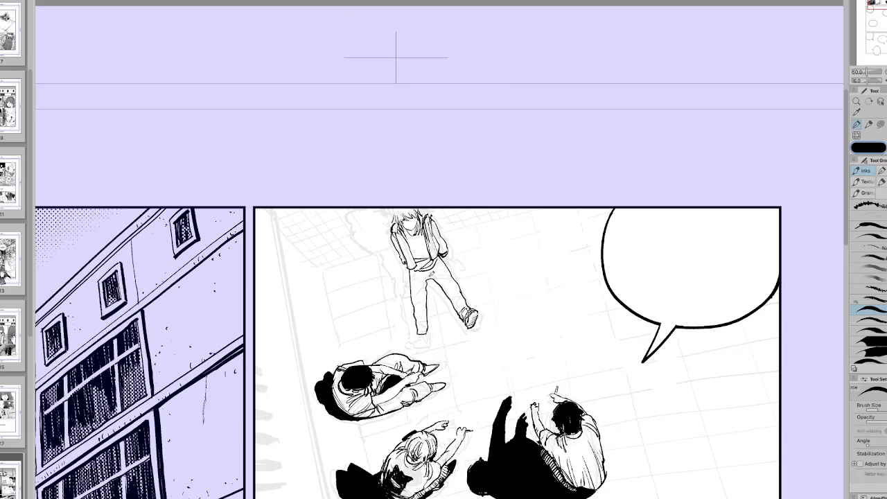
Ink the figure's hip and thigh, then rotate the view to review the lines.
mouse_move(441, 265)
left_mouse_down()
mouse_move(430, 279)
mouse_move(454, 270)
mouse_move(460, 278)
left_mouse_up()
key("h")
left_click_drag(455, 272, 463, 280)
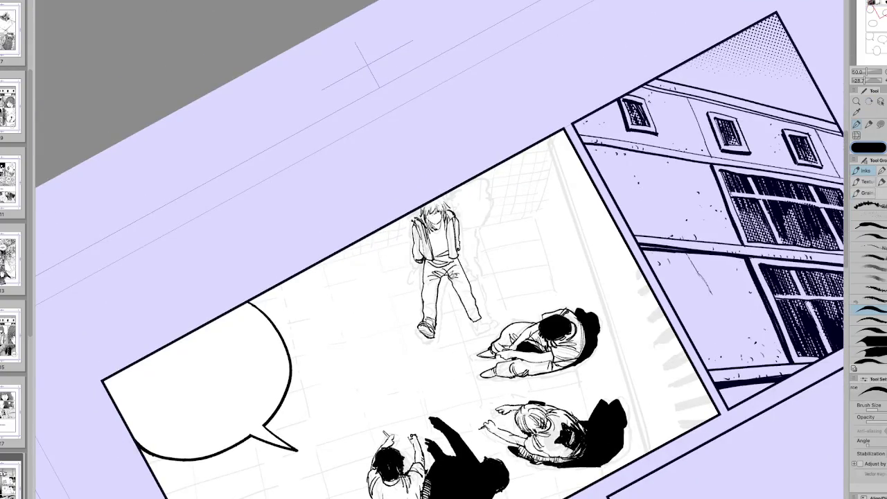
key("e")
key("p")
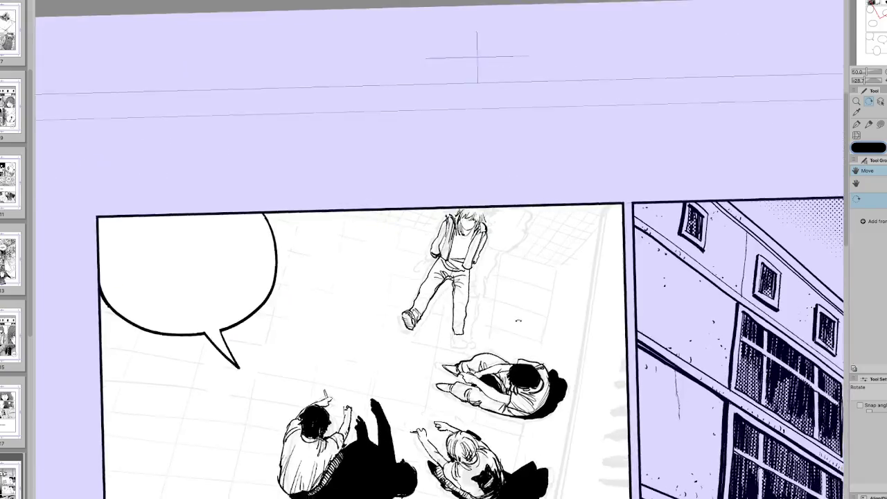
left_click_drag(443, 291, 468, 295)
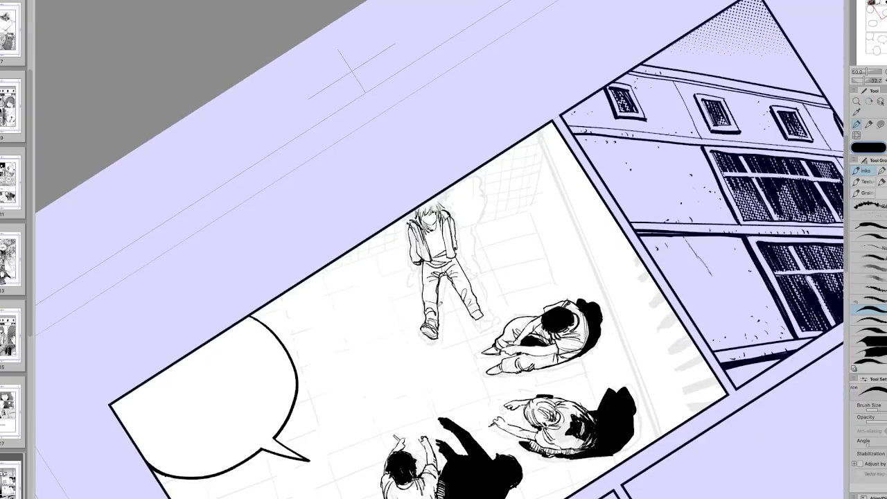
left_click_drag(461, 297, 455, 299)
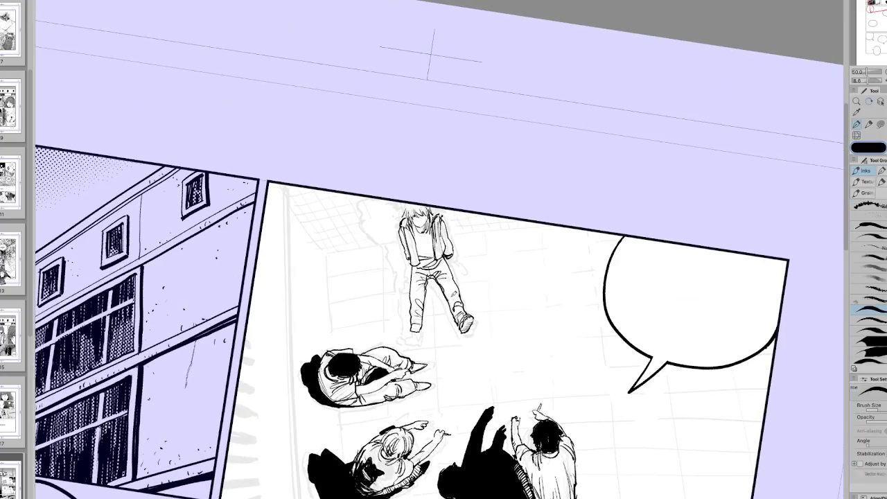
mouse_move(417, 341)
left_mouse_down()
mouse_move(490, 320)
mouse_move(478, 321)
left_mouse_up()
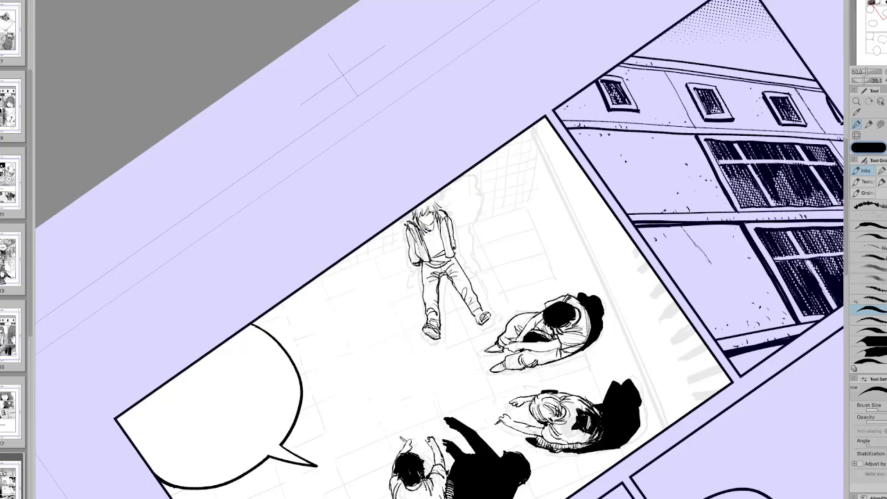
left_click_drag(477, 322, 420, 333)
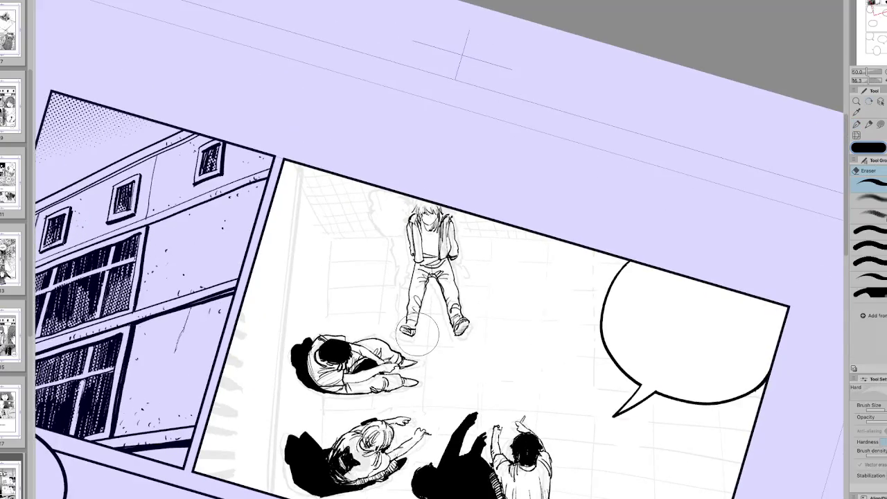
Rotate and mirror the canvas view to review the standing figure's inking.
key("r")
left_click_drag(410, 320, 542, 297)
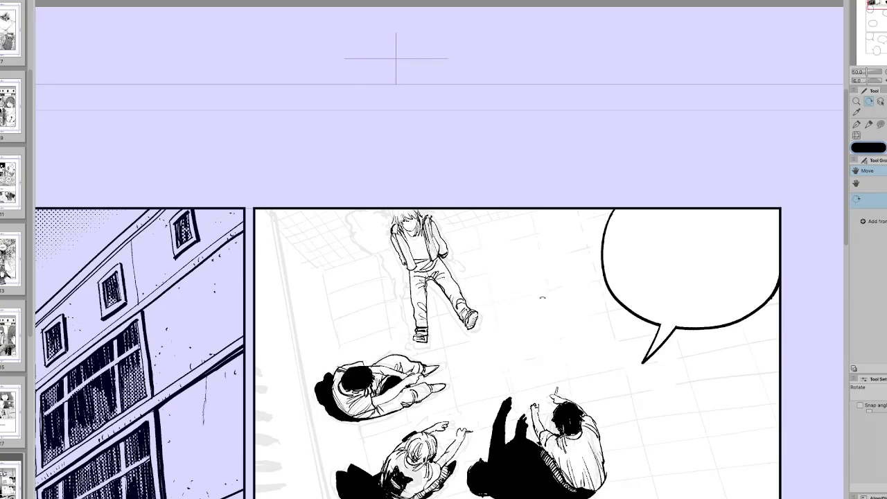
key("e")
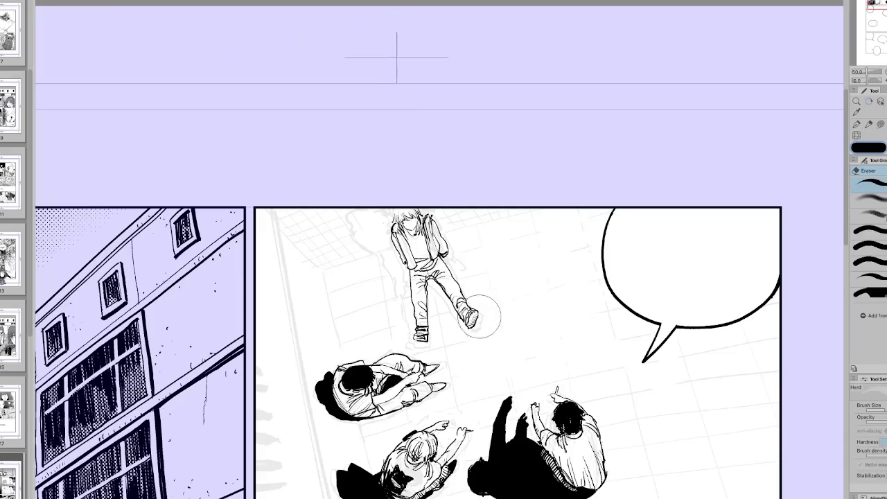
key("r")
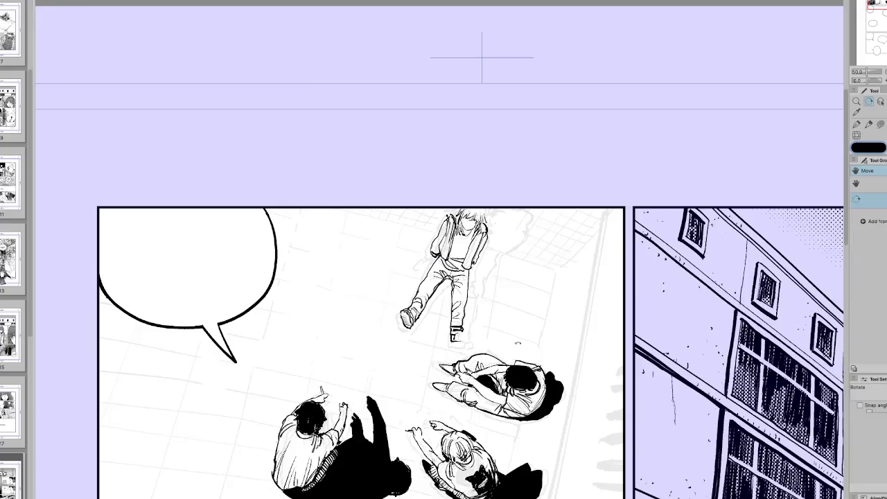
left_click_drag(416, 340, 389, 361)
key("p")
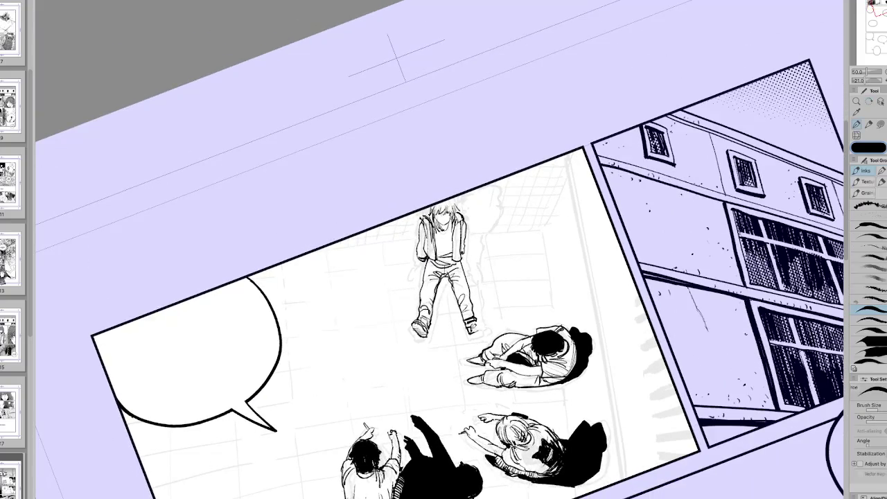
left_click_drag(477, 321, 398, 323)
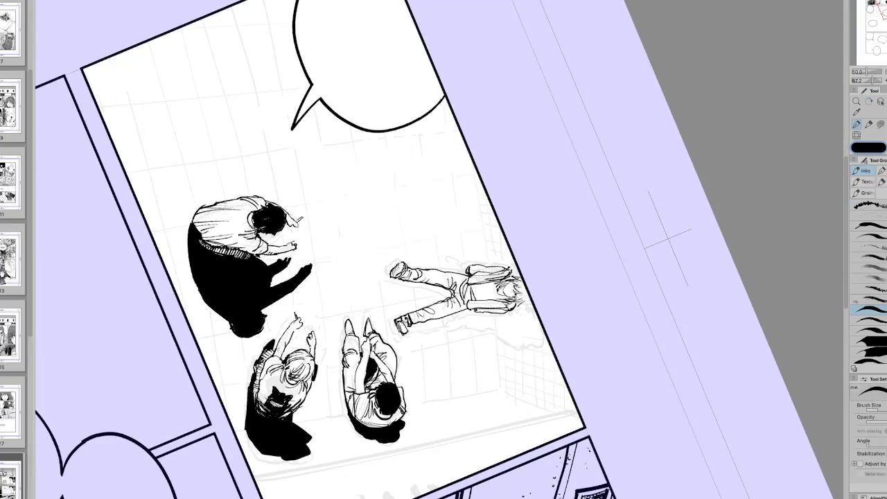
key("r")
mouse_move(409, 322)
left_mouse_down()
mouse_move(499, 362)
mouse_move(474, 327)
left_mouse_up()
key("h")
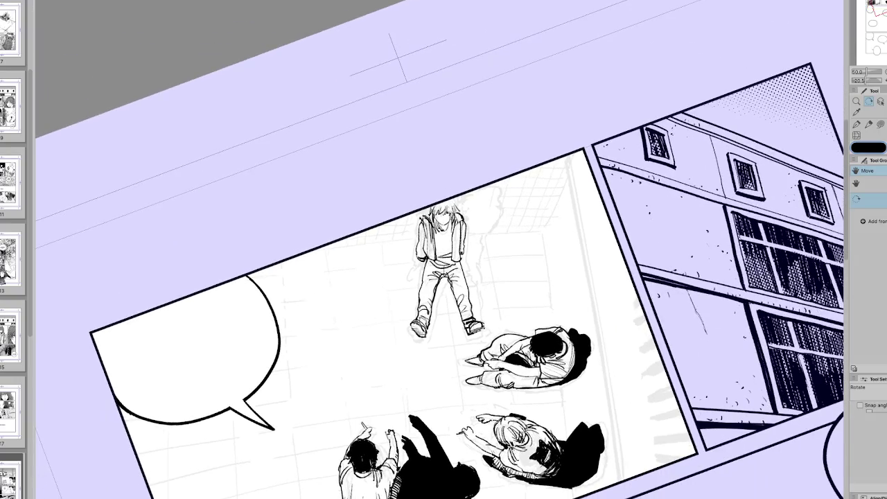
key("p")
Make the pen stroke thicker and return the canvas view to level, unmirrored.
key("bracketright")
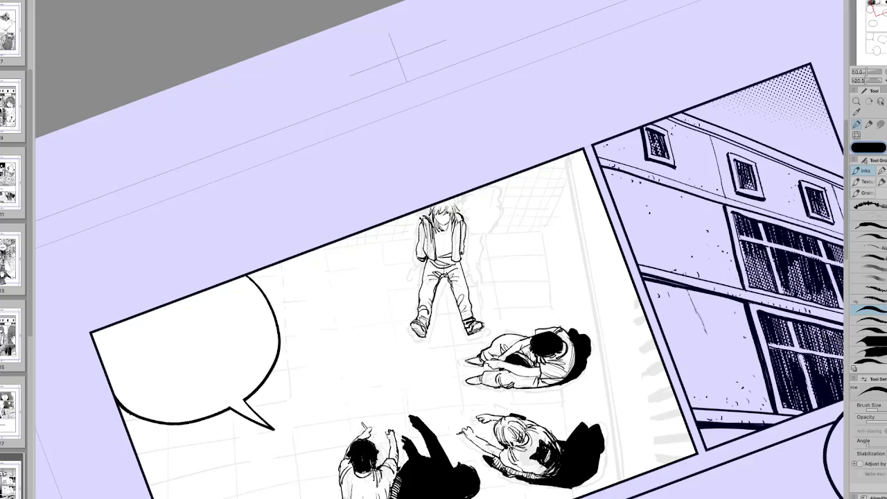
key("h")
key("ctrl+at")
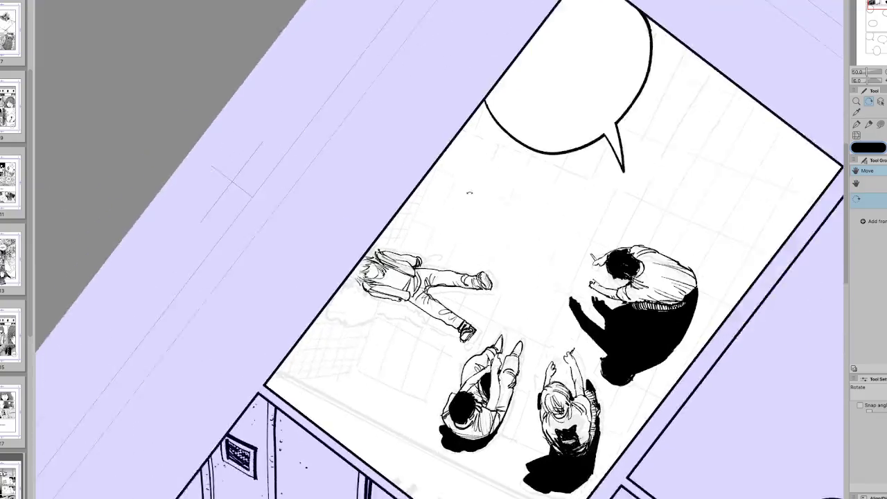
left_click_drag(452, 254, 419, 251)
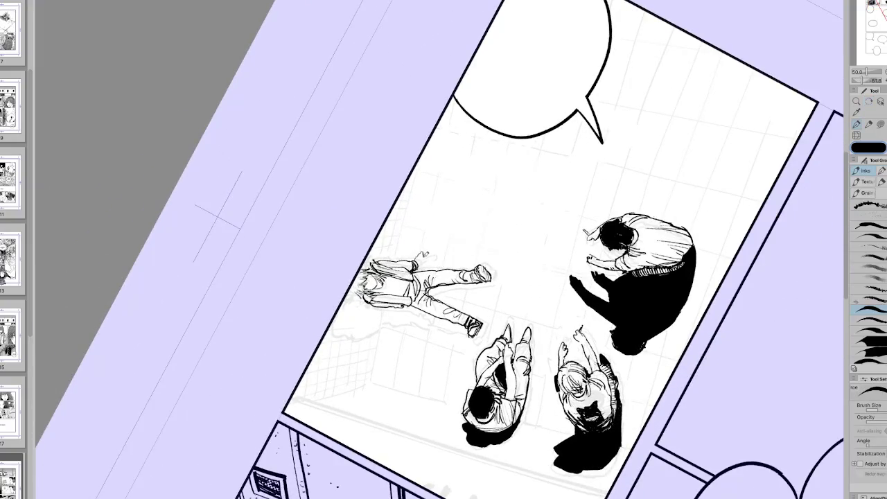
key("h")
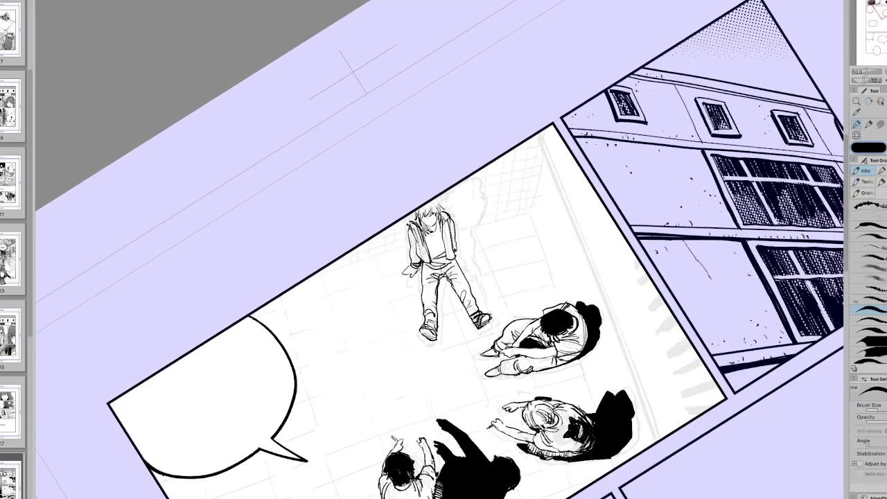
key("h")
key("e")
key("r")
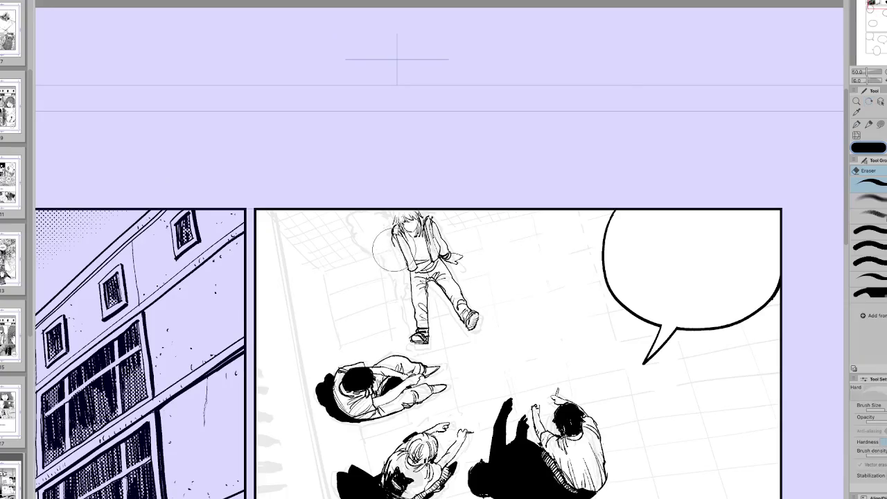
key("p")
Ink the standing figure's left arm and hand, redoing the first arm stroke.
left_click_drag(391, 231, 398, 255)
key("ctrl+z")
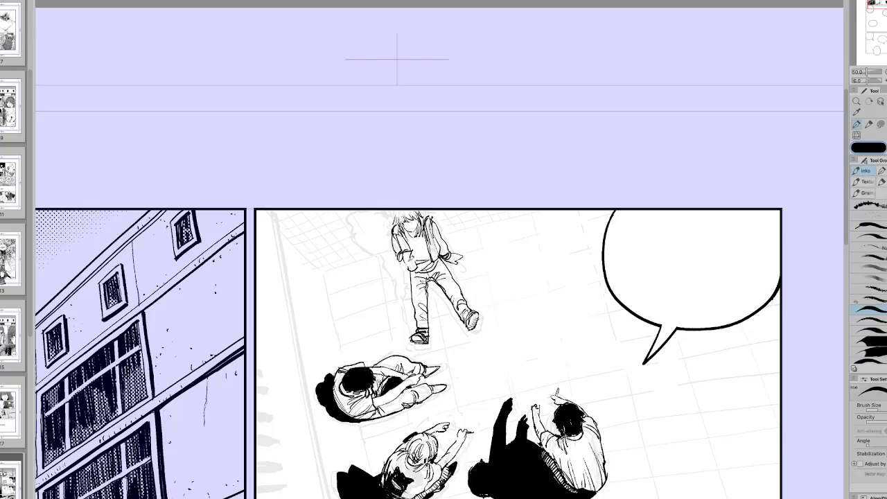
left_click_drag(415, 248, 416, 259)
key("h")
key("minus")
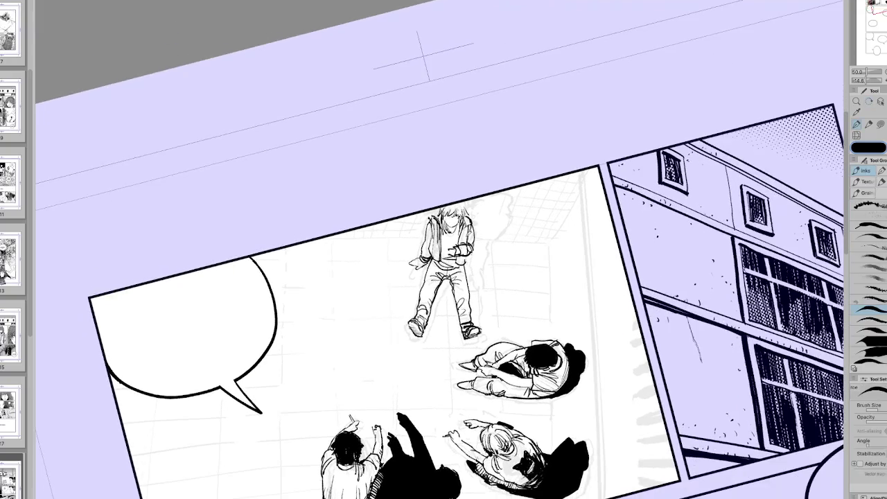
key("h")
key("asciicircum")
Add facial features to the standing figure.
left_click_drag(418, 224, 423, 227)
left_click_drag(404, 225, 414, 229)
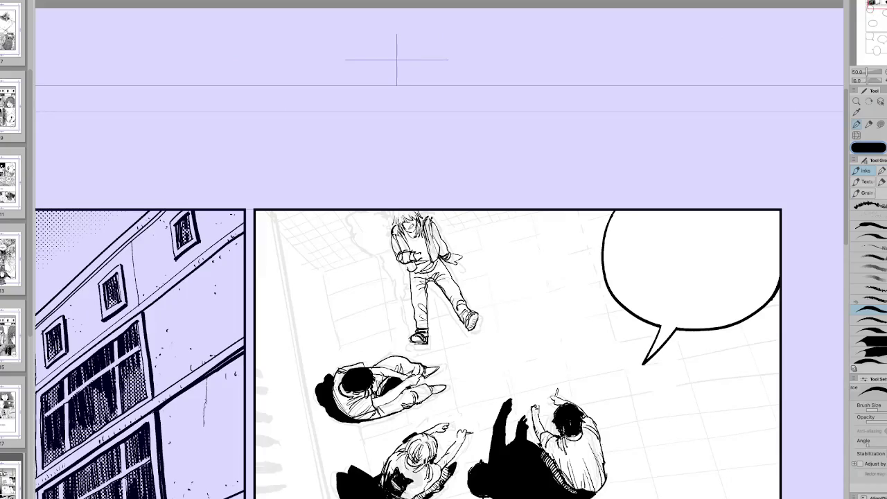
key("r")
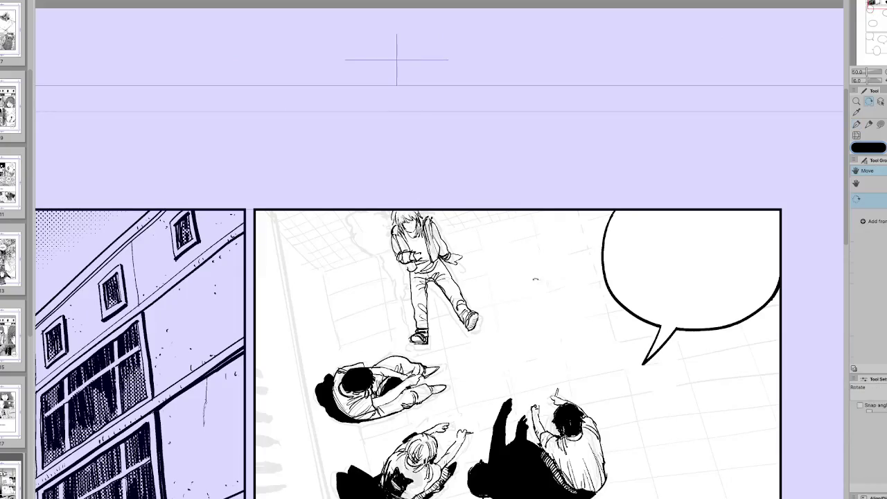
left_click_drag(488, 201, 506, 270)
key("p")
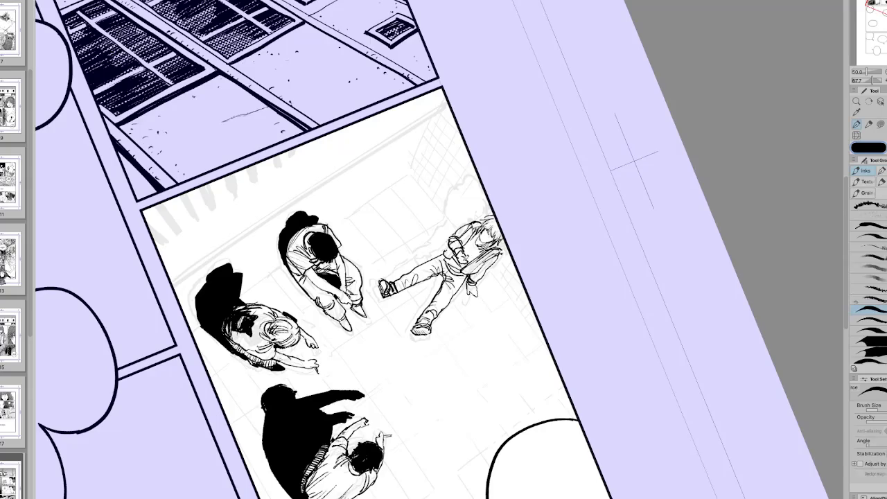
key("ctrl+alt+0")
key("r")
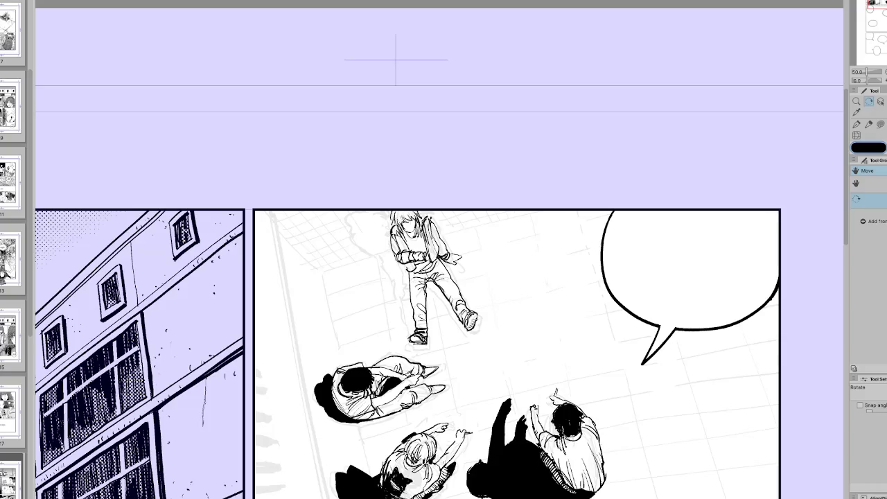
Redraw the standing figure's arm lines and add a stroke to its right arm.
scroll(416, 277, "up", 1)
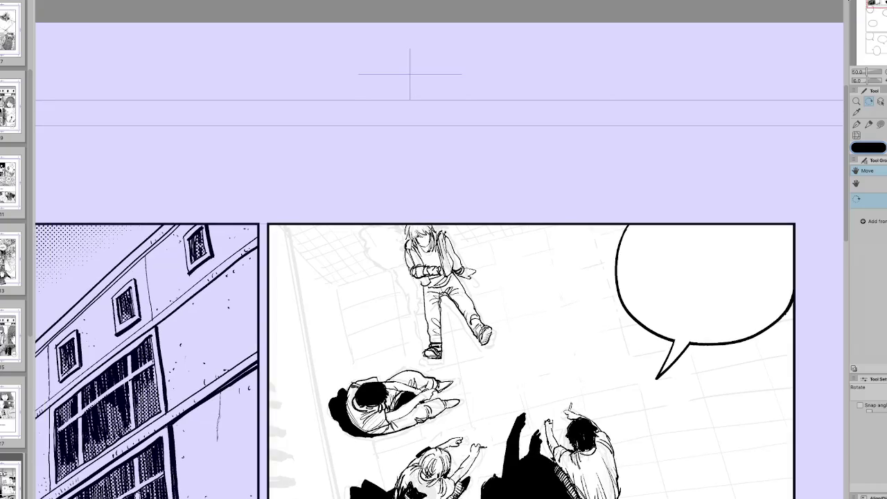
key("e")
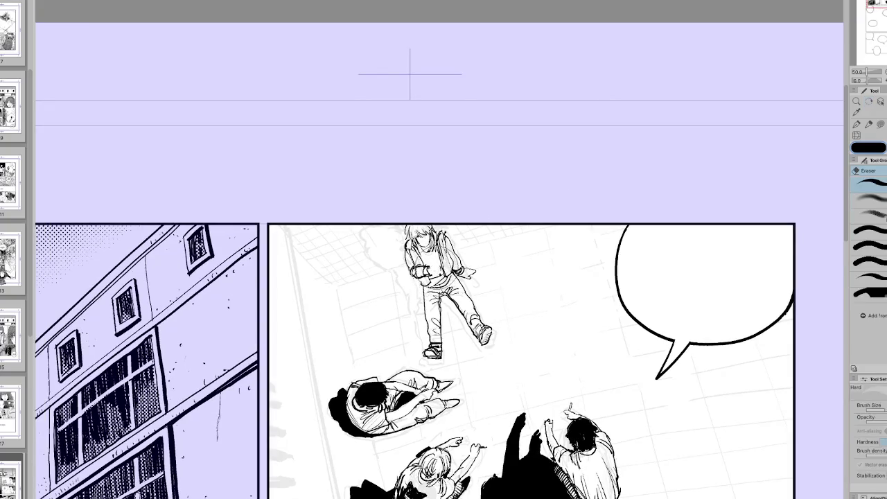
key("p")
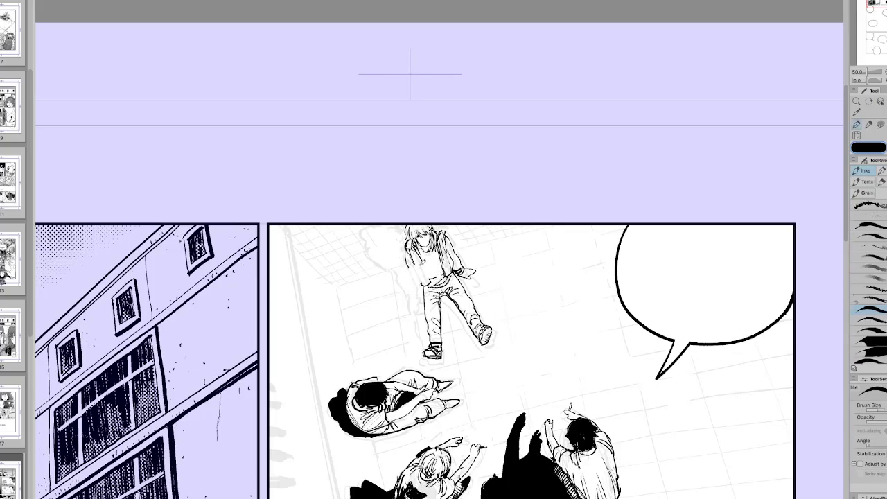
mouse_move(418, 251)
left_mouse_down()
mouse_move(425, 276)
mouse_move(449, 275)
mouse_move(443, 265)
left_mouse_up()
key("h")
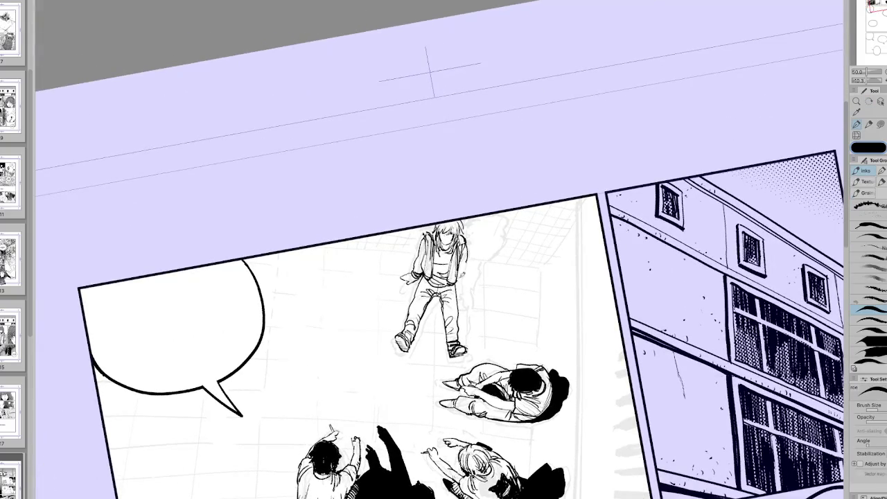
left_click_drag(464, 258, 470, 269)
Ink a line down the standing figure's right arm and mark its hand.
key("h")
key("e")
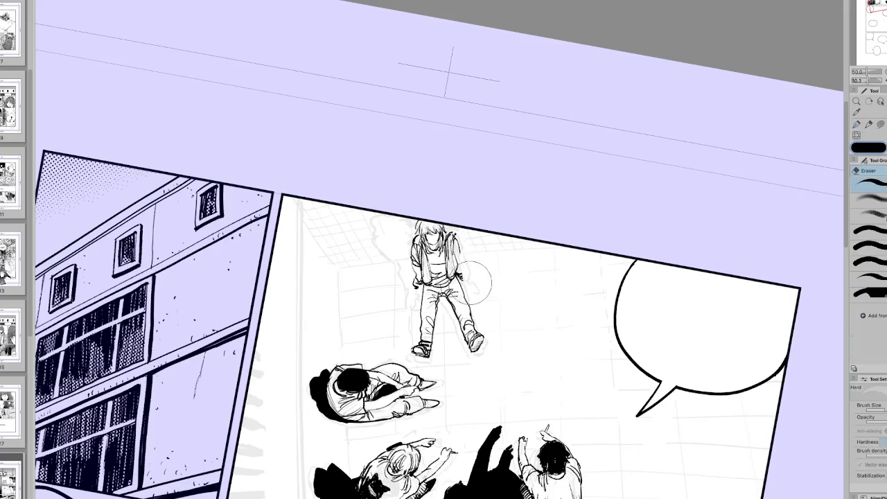
key("p")
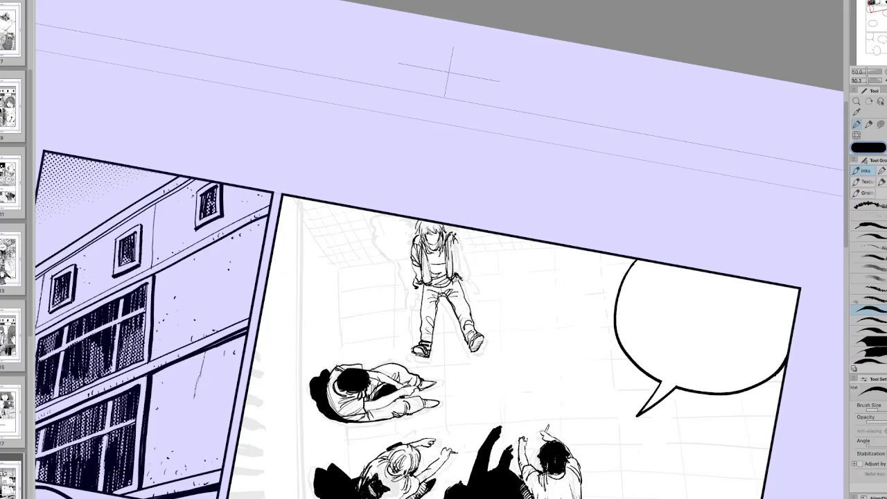
left_click_drag(458, 236, 474, 319)
left_click_drag(449, 288, 462, 304)
Thicken the jacket and arm outlines and ink a short line on the left arm.
left_click_drag(454, 255, 465, 266)
mouse_move(454, 236)
left_mouse_down()
mouse_move(463, 259)
mouse_move(453, 236)
mouse_move(424, 239)
mouse_move(493, 239)
left_mouse_up()
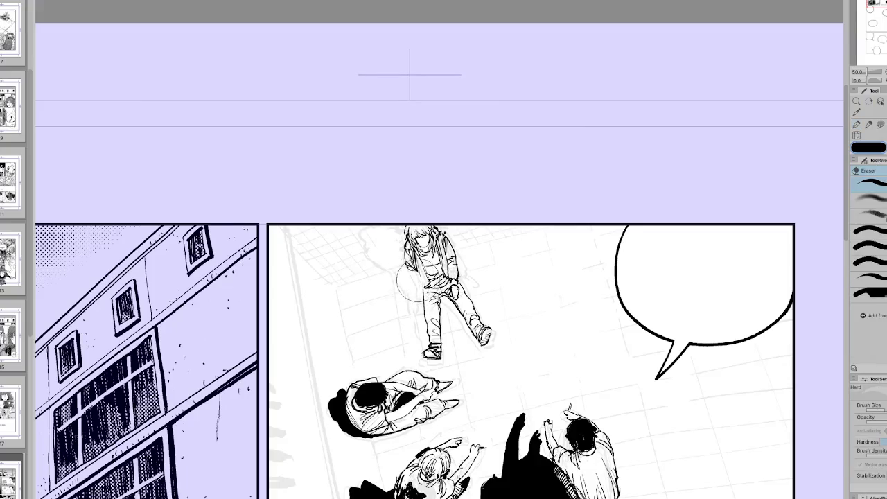
left_click_drag(417, 267, 423, 290)
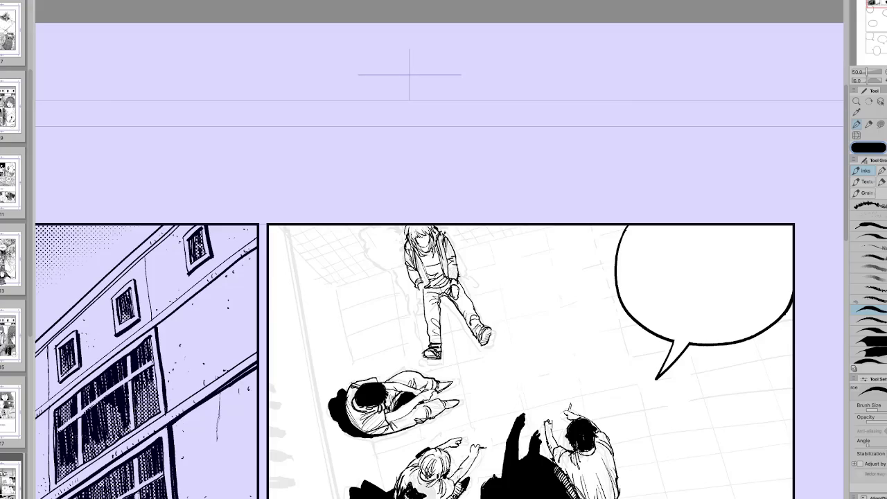
key("e")
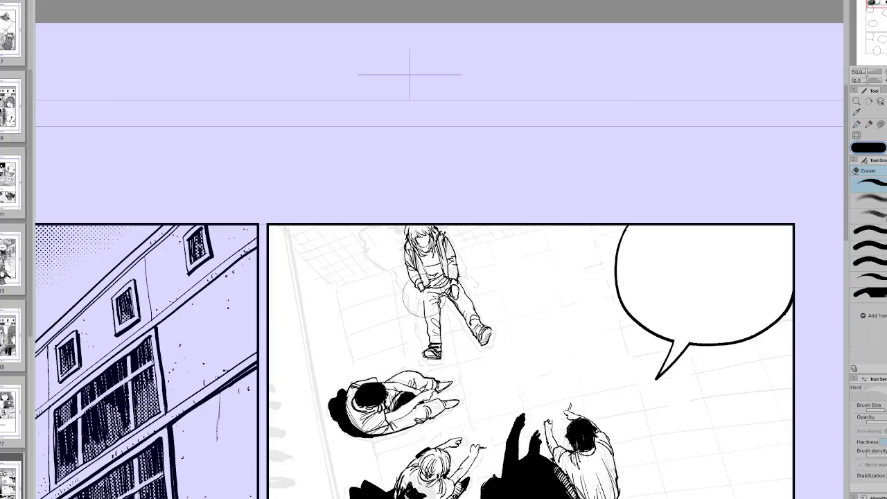
key("p")
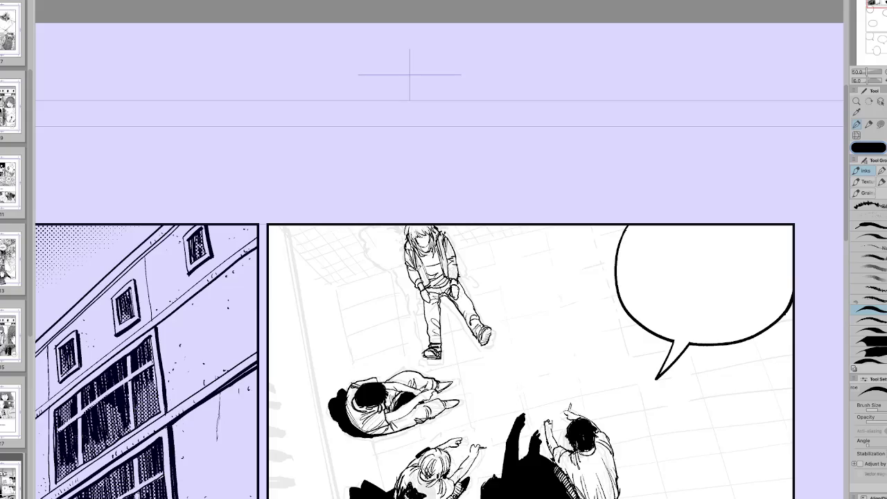
Paint dark black shading down the standing figure's left leg.
scroll(504, 142, "down", 5)
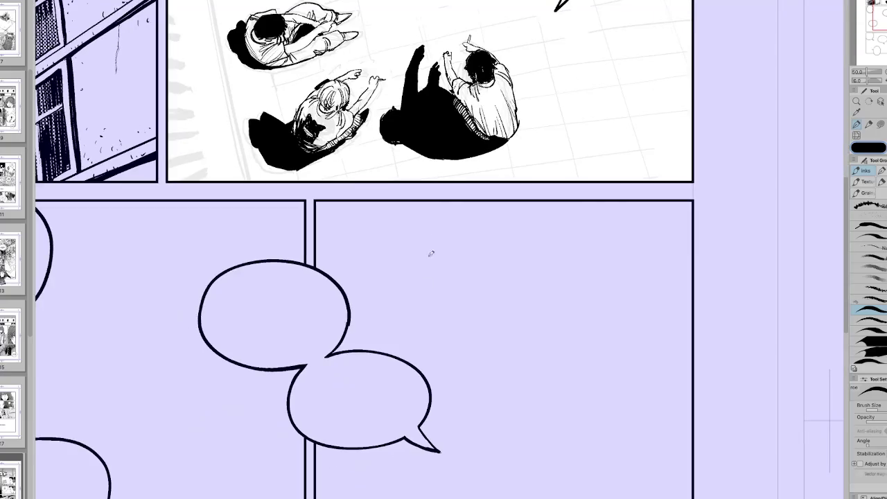
scroll(489, 136, "up", 4)
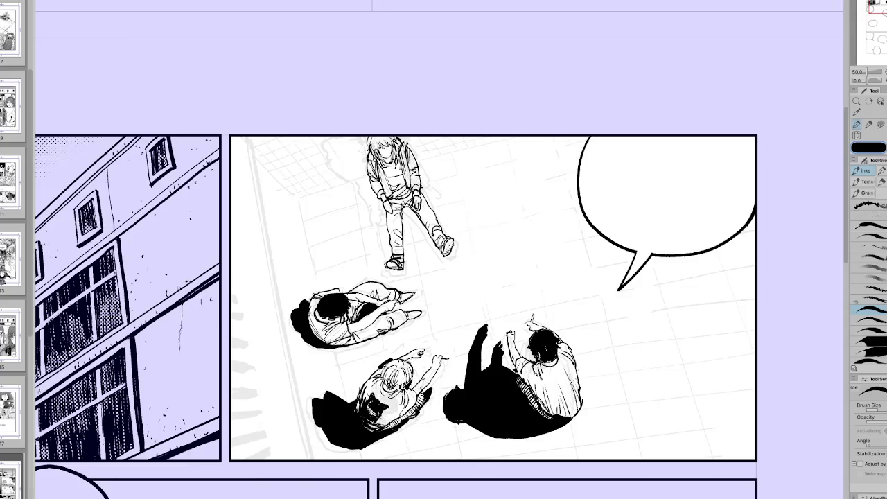
scroll(473, 141, "up", 2)
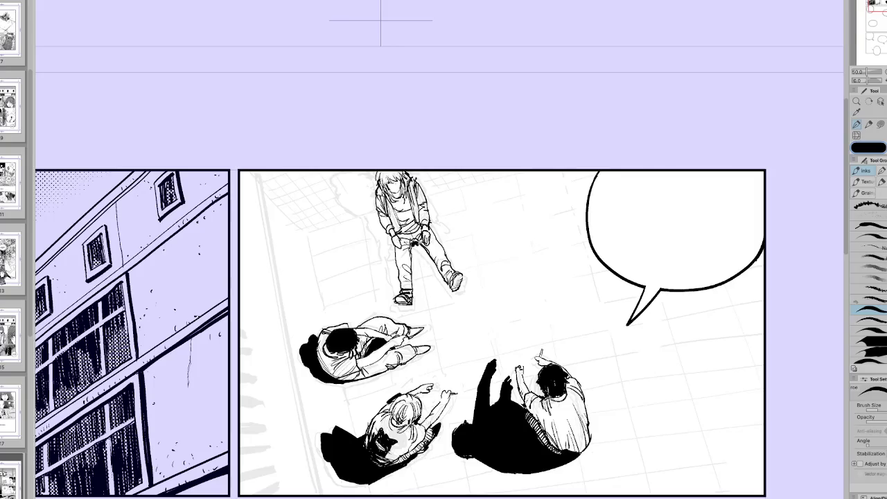
left_click_drag(424, 247, 449, 279)
left_click_drag(401, 294, 396, 265)
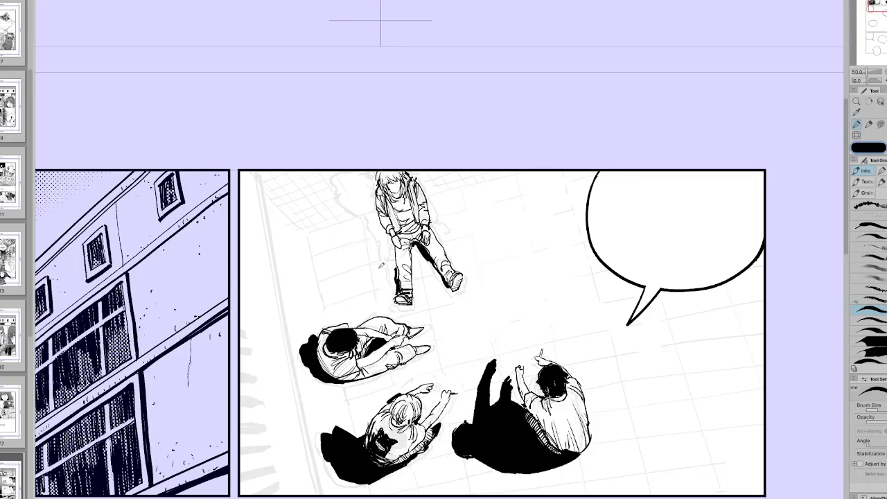
left_click_drag(399, 276, 388, 232)
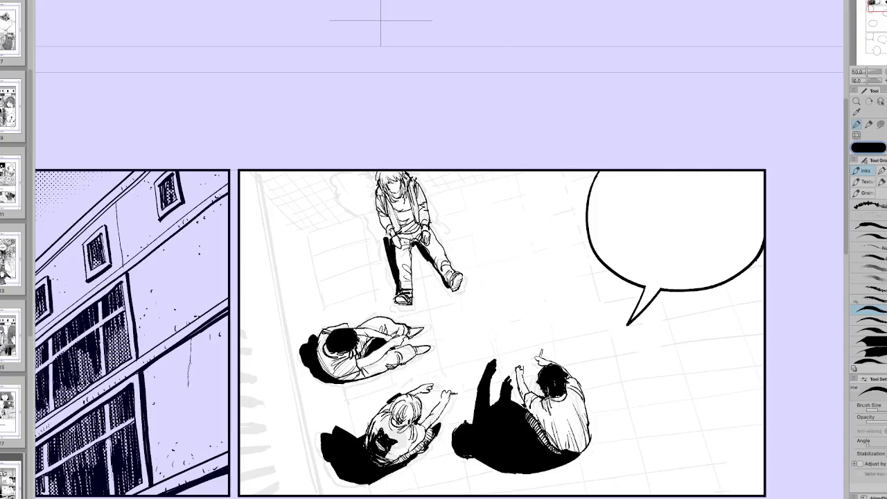
Shade the figure's right side black and start a black shadow to its left.
key("h")
mouse_move(488, 235)
left_mouse_down()
mouse_move(488, 196)
mouse_move(489, 222)
left_mouse_up()
key("h")
mouse_move(406, 195)
left_mouse_down()
mouse_move(380, 170)
mouse_move(393, 144)
mouse_move(413, 158)
mouse_move(390, 163)
mouse_move(404, 190)
mouse_move(397, 192)
mouse_move(395, 169)
mouse_move(420, 158)
mouse_move(409, 191)
left_mouse_up()
key("ctrl+z")
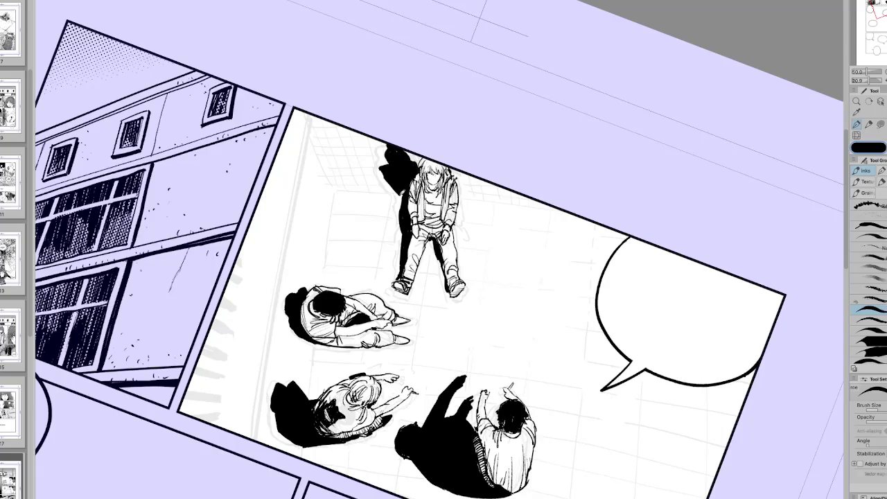
Fill in the shadow's top beside the standing figure's head.
key("h")
key("p")
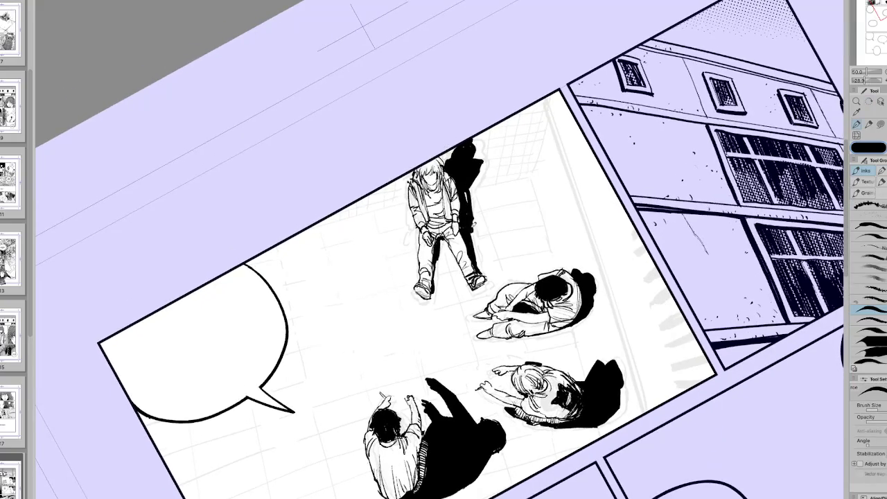
left_click_drag(452, 159, 452, 152)
key("ctrl+0")
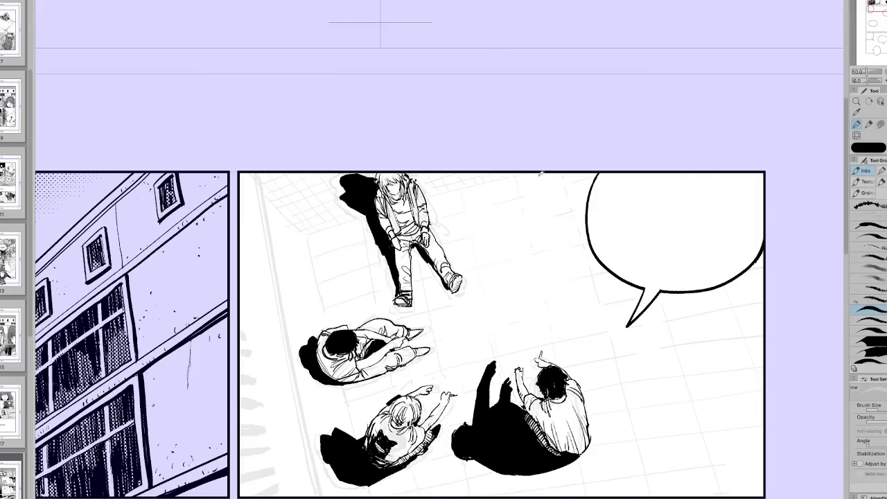
key("h")
key("r")
left_click_drag(495, 153, 486, 133)
key("p")
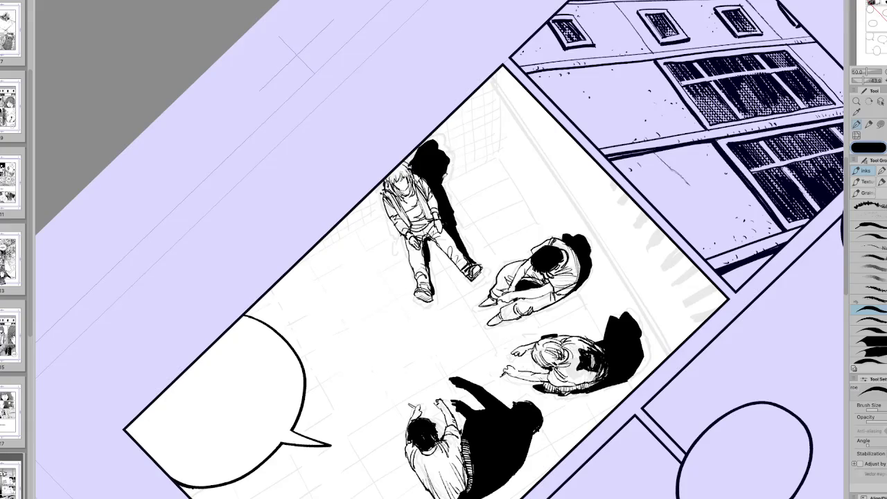
Add small dark ink details to the standing figure's face and torso.
key("h")
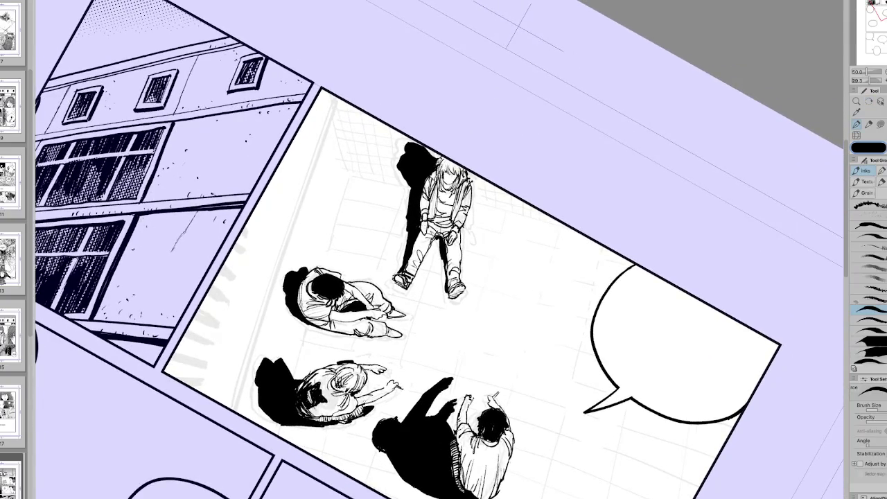
key("h")
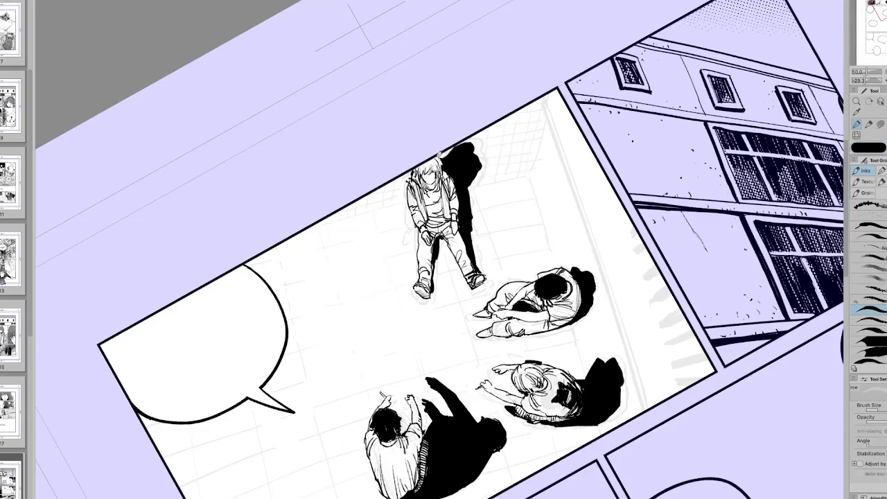
key("h")
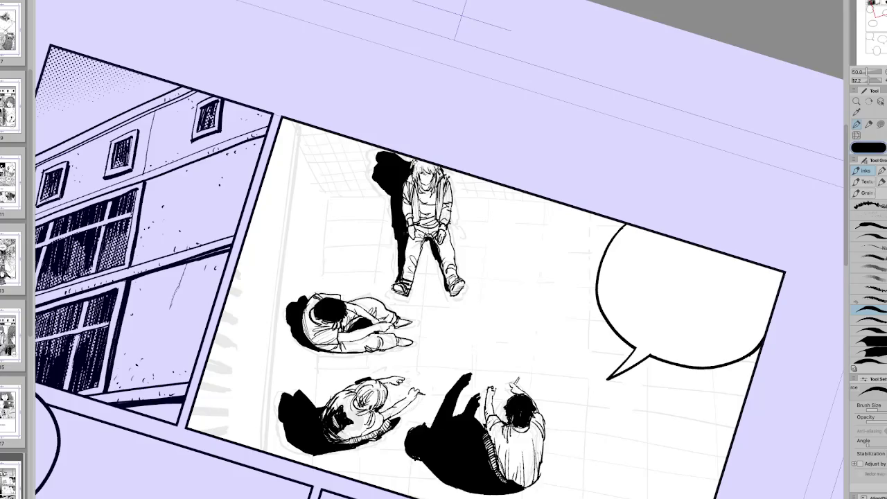
key("h")
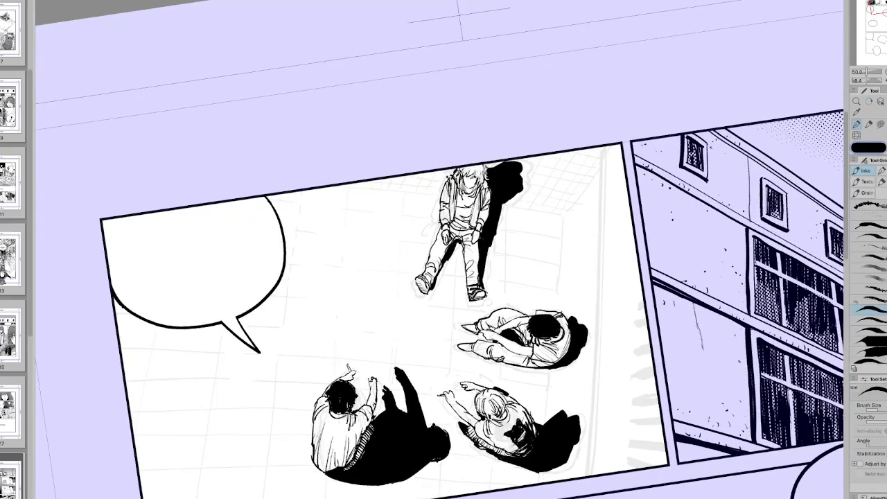
key("h")
key("ctrl+at")
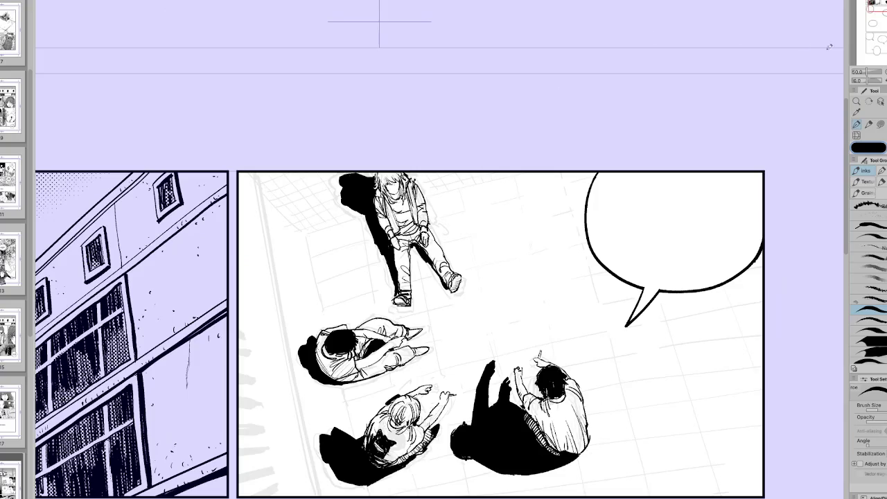
left_click_drag(403, 190, 391, 197)
mouse_move(409, 203)
left_mouse_down()
mouse_move(417, 226)
mouse_move(401, 229)
left_mouse_up()
left_click_drag(395, 188, 402, 192)
scroll(530, 303, "down", 2)
key("h")
key("minus")
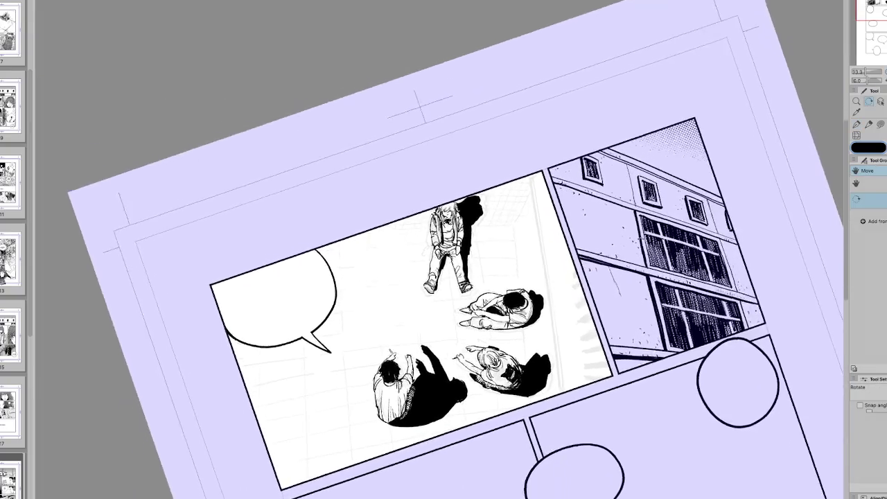
Lasso the standing figure with its shadow and move it up against the panel top.
key("at")
key("m")
mouse_move(461, 295)
left_mouse_down()
mouse_move(433, 304)
mouse_move(477, 308)
left_mouse_up()
key("ctrl+t")
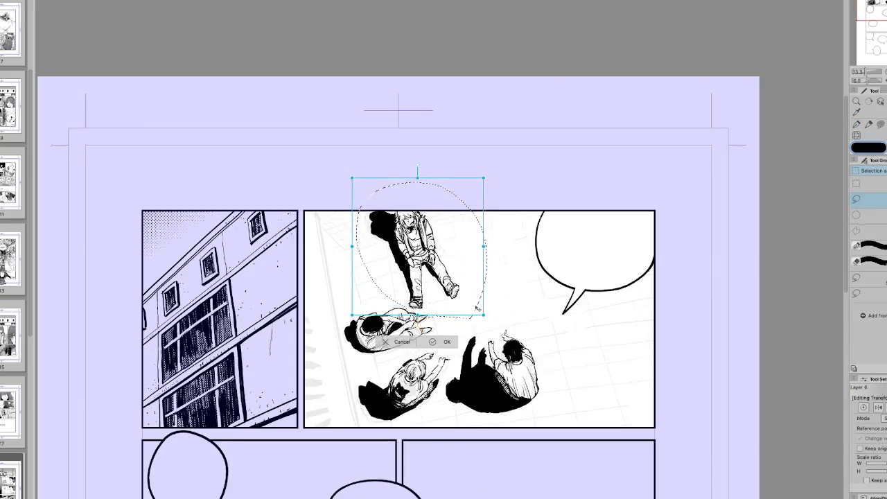
key("Return")
Check the figure's placement in a mirrored view, then hide the floor grid sketch.
key("h")
key("h")
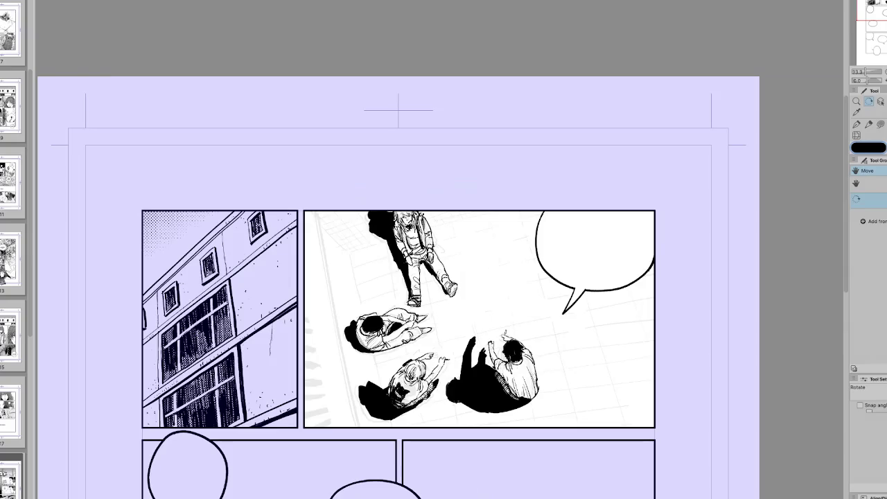
key("h")
key("h")
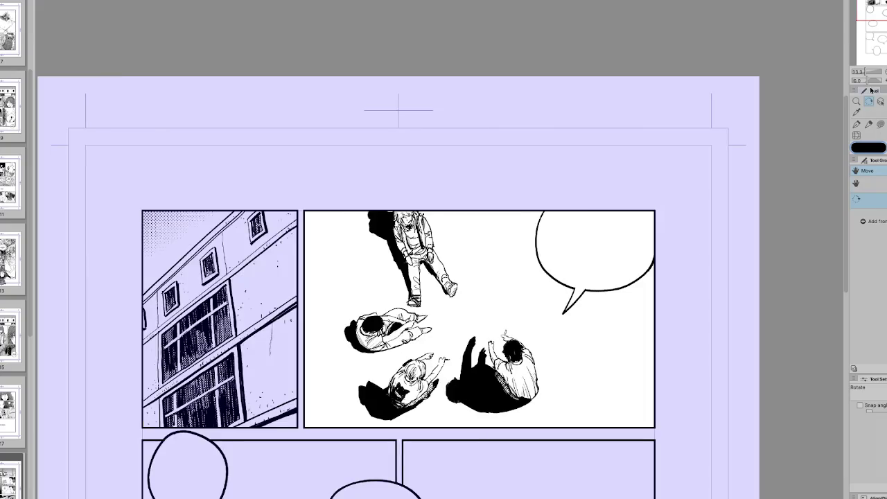
key("ctrl+minus")
left_click_drag(698, 283, 733, 194)
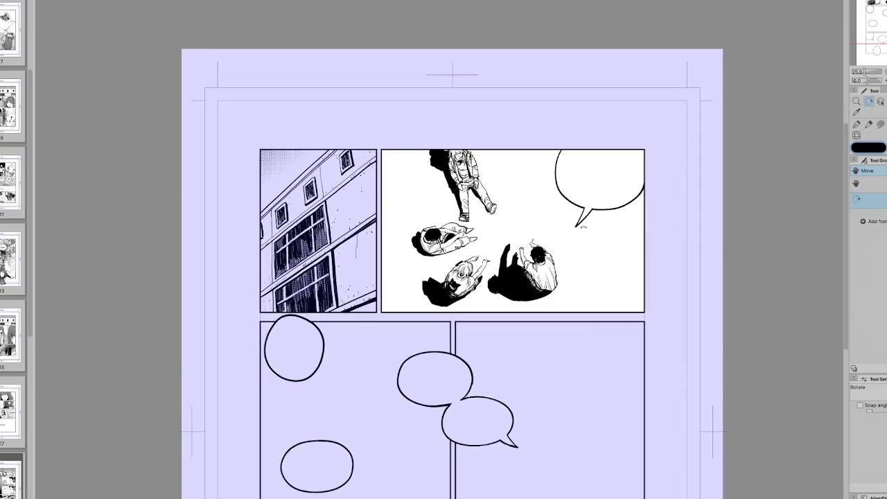
Ink a long wall-edge line down the panel's left side.
key("p")
key("h")
left_click_drag(477, 147, 378, 194)
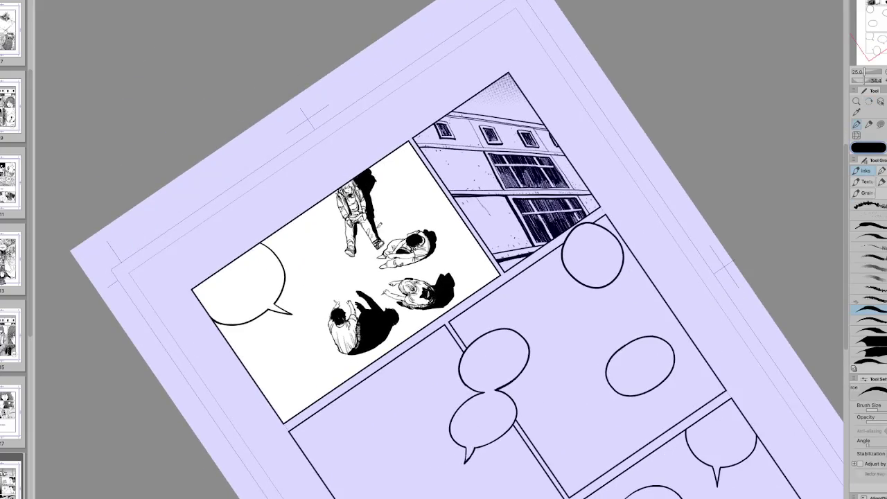
key("ctrl+at")
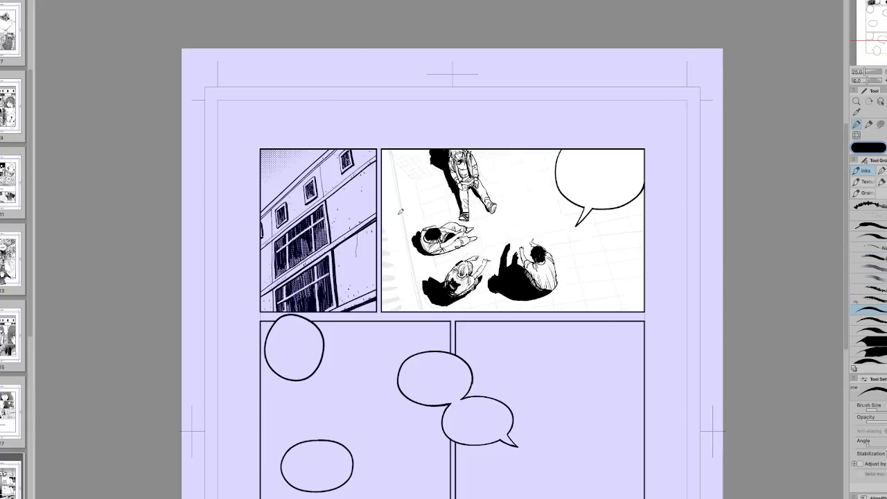
left_click_drag(396, 149, 427, 316)
Undo a misplaced thin stroke and redraw the wall line from the panel top downward.
left_click_drag(391, 149, 408, 227)
key("ctrl+z")
left_click_drag(392, 149, 424, 311)
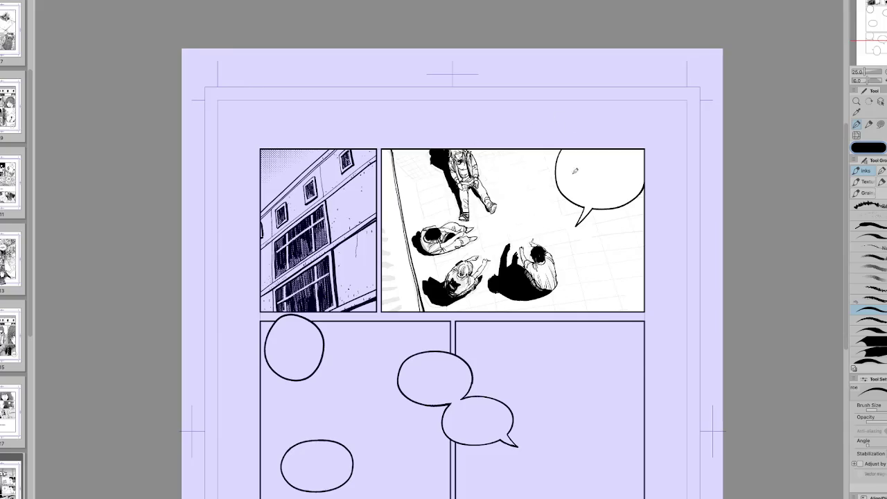
left_click_drag(575, 169, 390, 188)
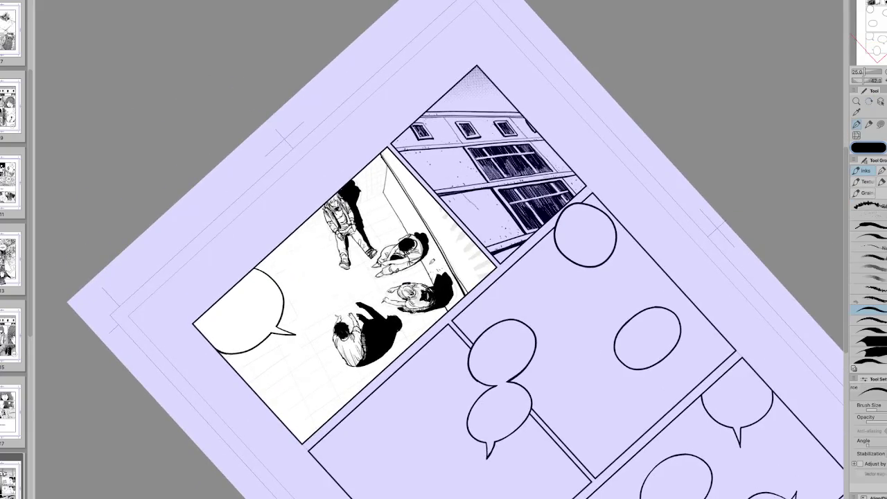
key("h")
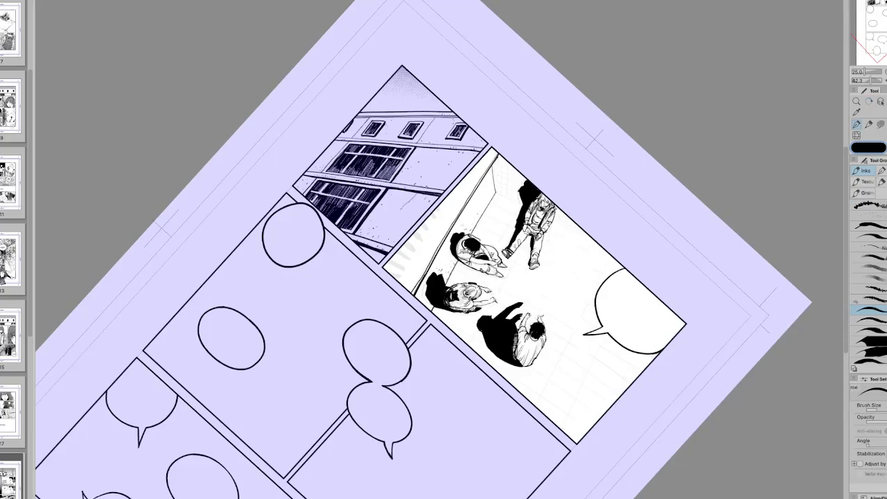
key("ctrl+at")
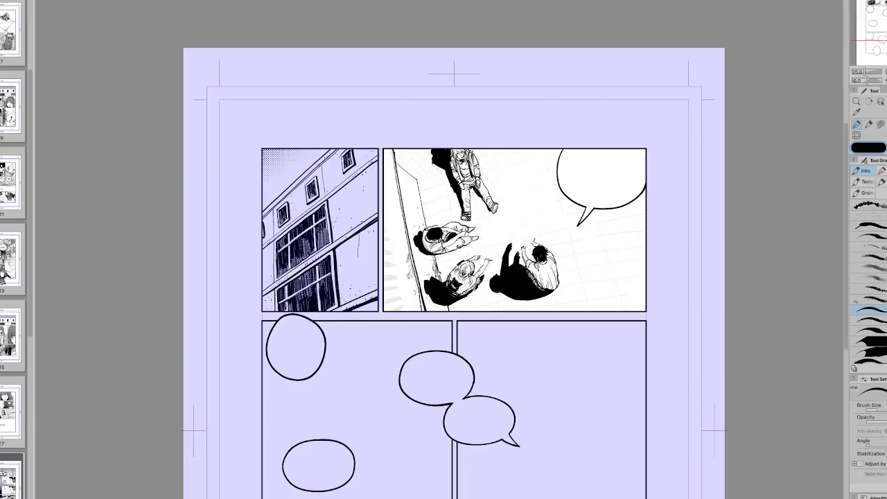
Tilt the page about 10° and ink a small stroke below the overhead panel.
key("h")
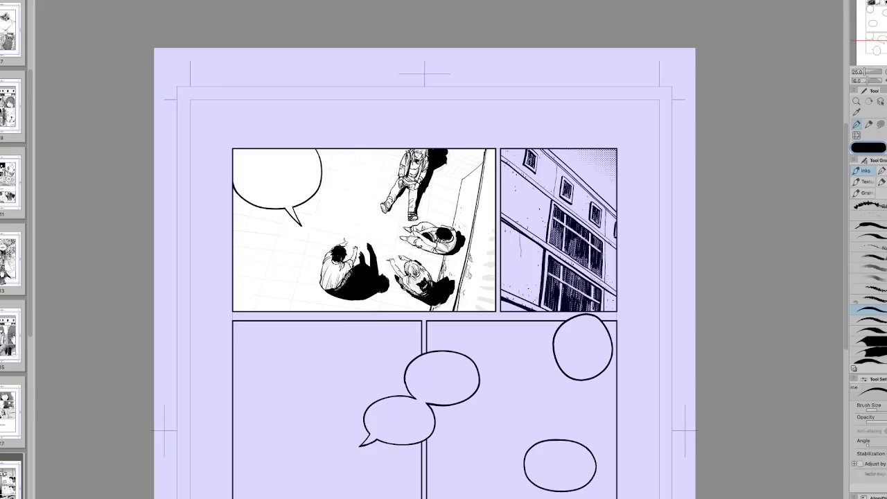
key("h")
key("r")
left_click_drag(592, 350, 605, 325)
key("p")
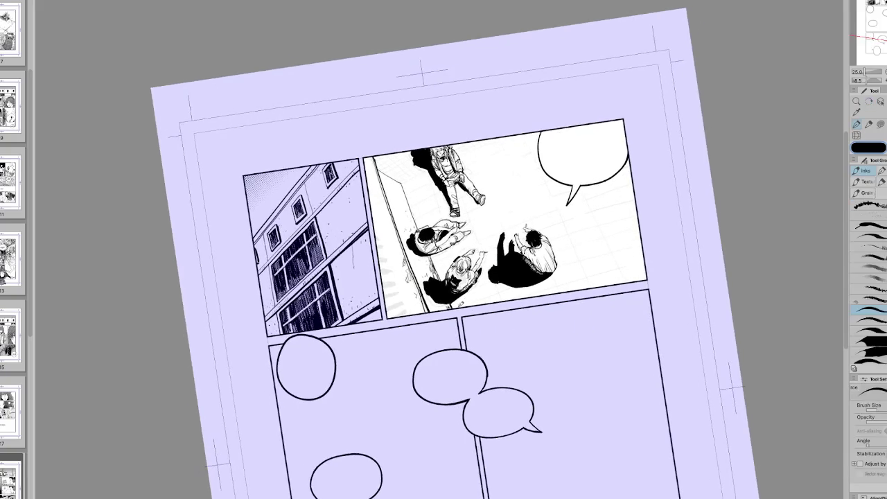
left_click_drag(494, 302, 500, 296)
Ink three long floor lines across the panel toward its right edge.
left_click_drag(559, 266, 635, 243)
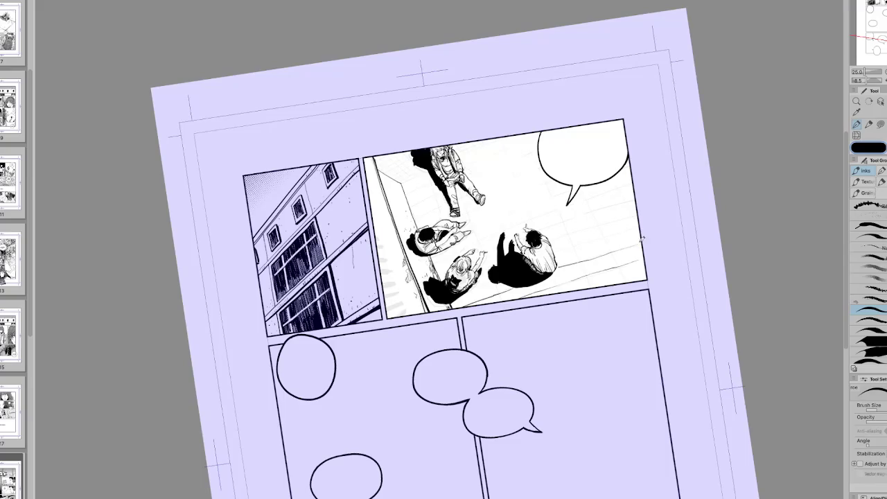
left_click_drag(558, 255, 642, 229)
left_click_drag(549, 239, 642, 215)
key("r")
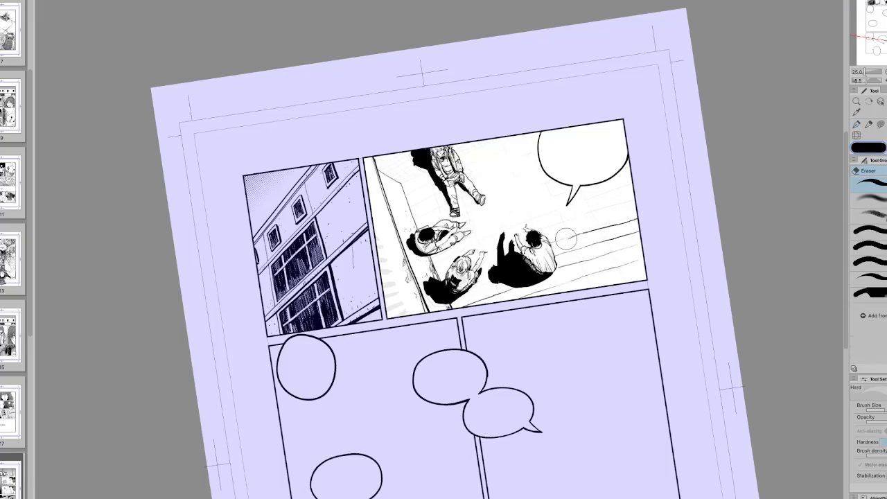
key("h")
left_click_drag(649, 300, 574, 416)
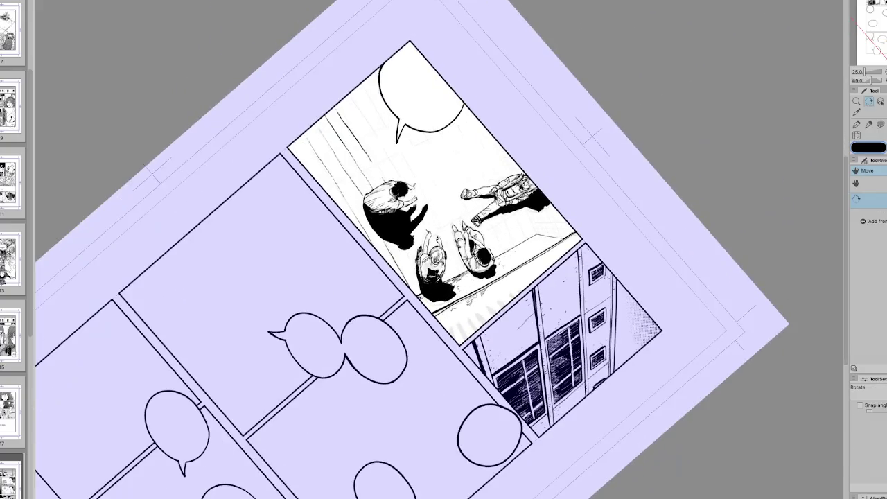
key("p")
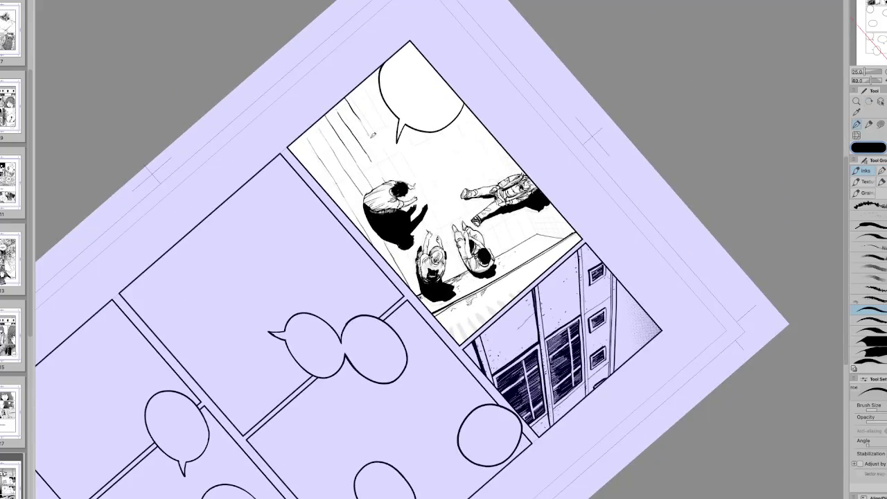
key("ctrl+0")
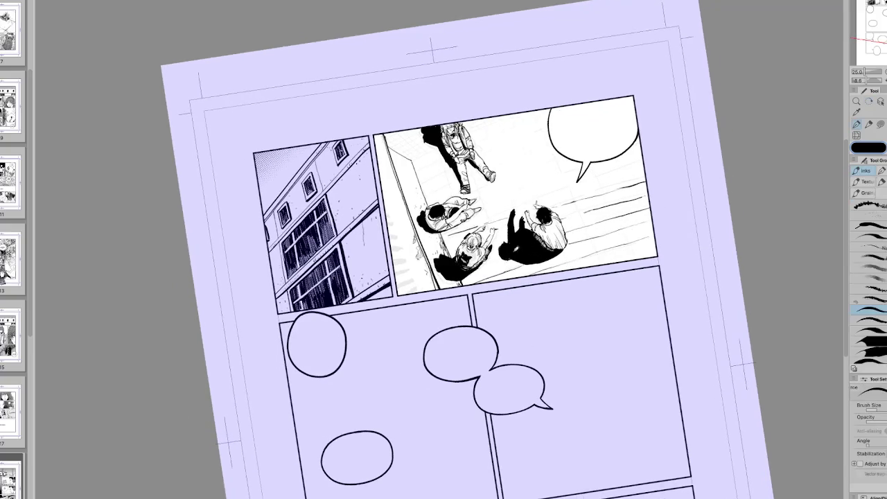
Remove stray marks by the shadow hand and keep a short line beside the seated figures.
key("e")
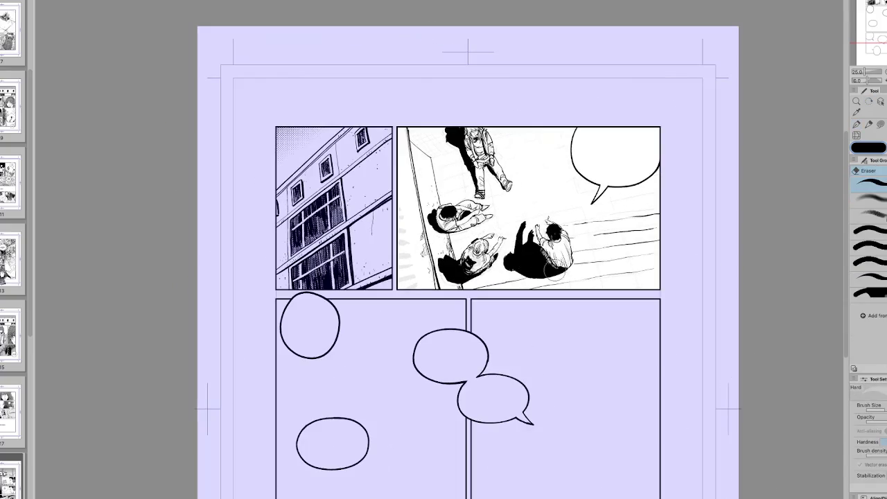
key("p")
key("ctrl+z")
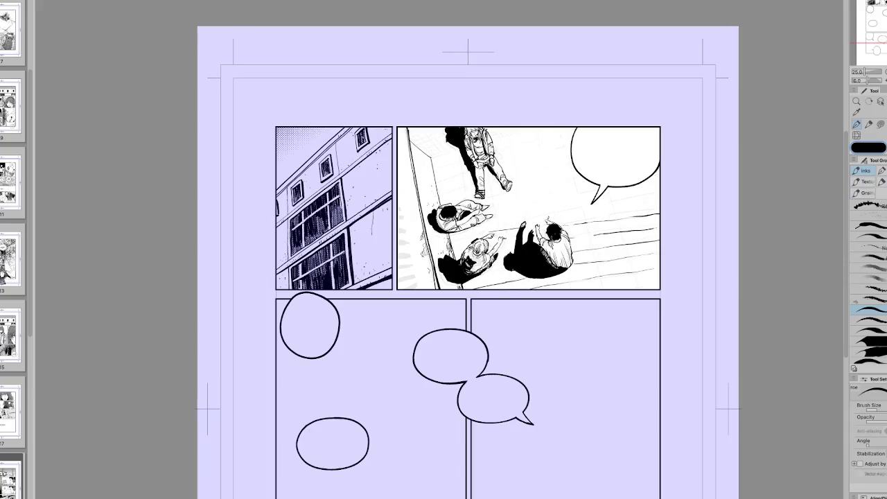
left_click_drag(489, 230, 458, 236)
left_click_drag(479, 271, 509, 267)
key("ctrl+z")
Add two more floor lines along the panel's lower right.
key("e")
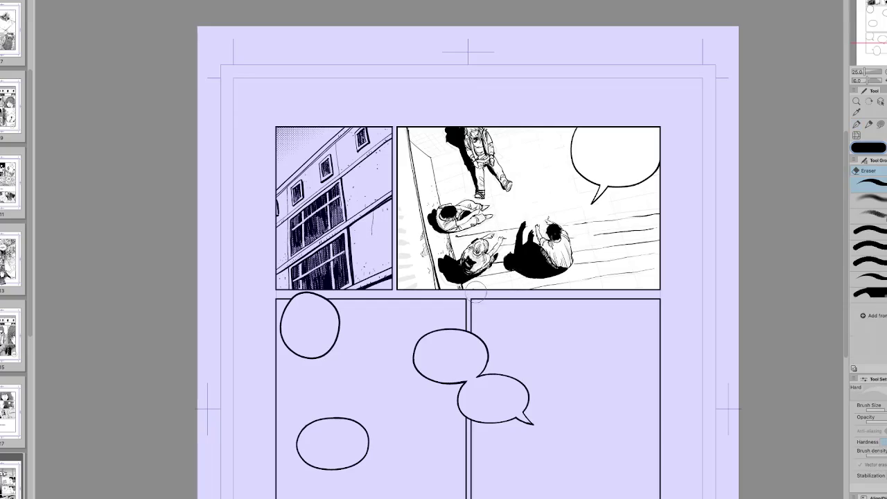
key("p")
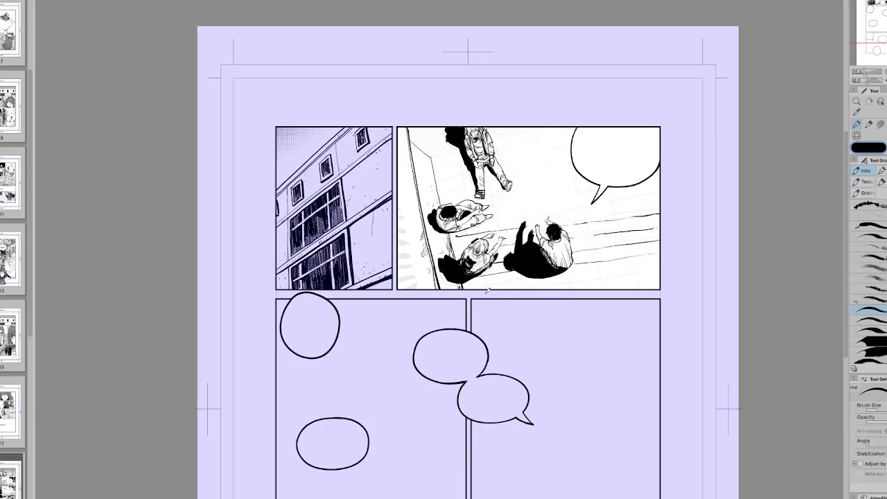
left_click_drag(552, 282, 662, 263)
left_click_drag(589, 289, 643, 279)
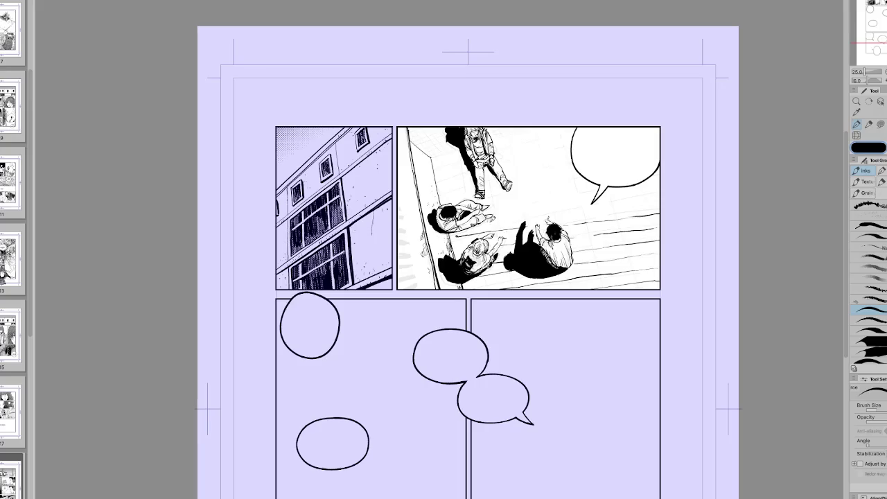
key("m")
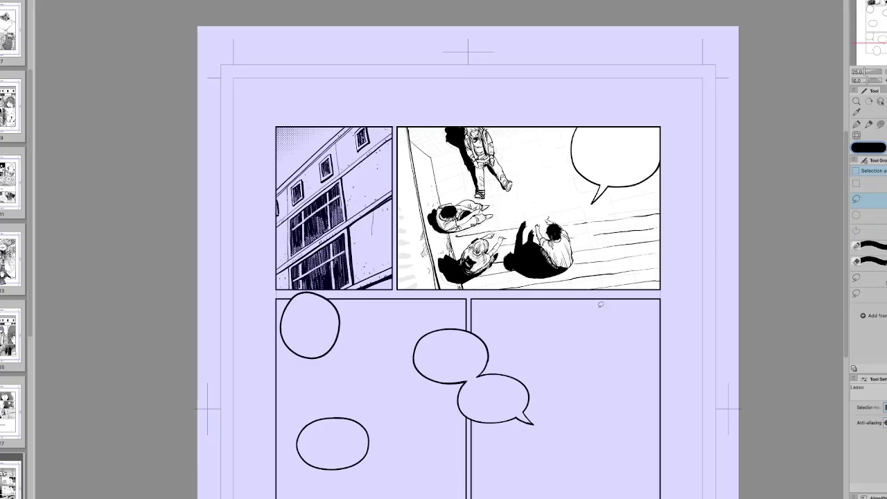
Lasso the new floor lines, nudge them a few pixels upward, and deselect.
mouse_move(646, 310)
left_mouse_down()
mouse_move(695, 267)
mouse_move(690, 205)
mouse_move(648, 189)
mouse_move(512, 199)
mouse_move(458, 223)
mouse_move(476, 303)
left_mouse_up()
key("ctrl+t")
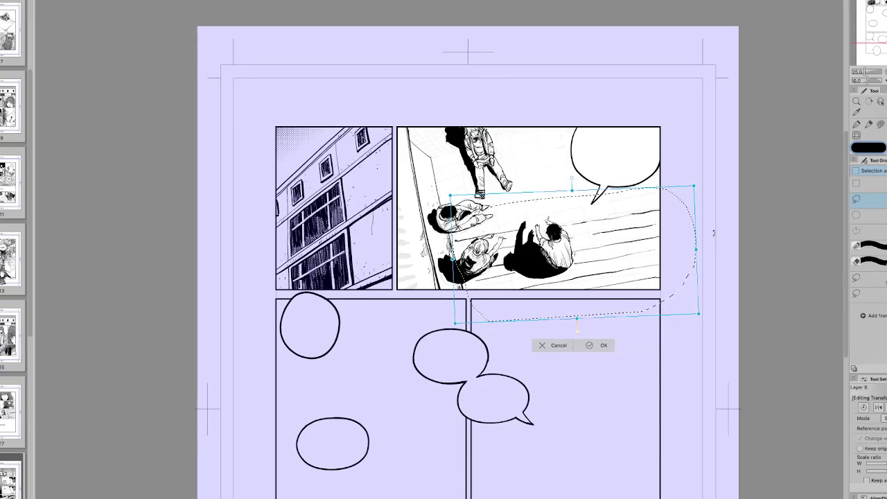
left_click_drag(671, 282, 670, 280)
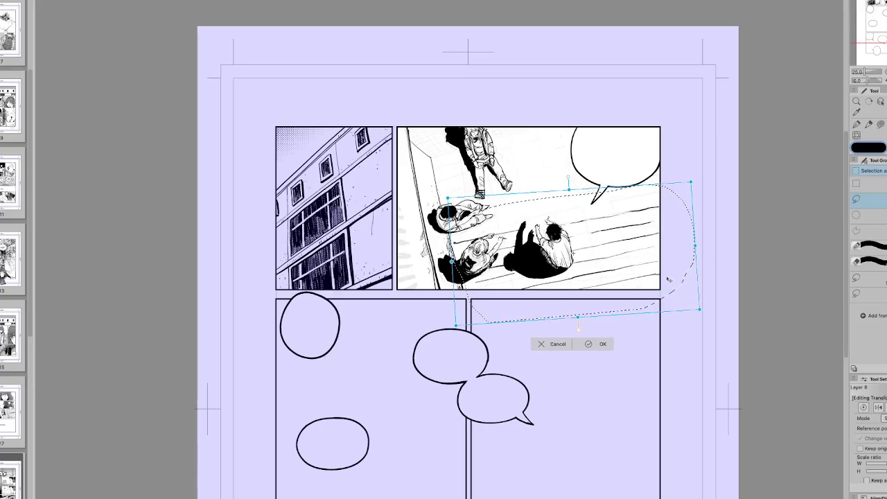
left_click(593, 342)
left_click(582, 399)
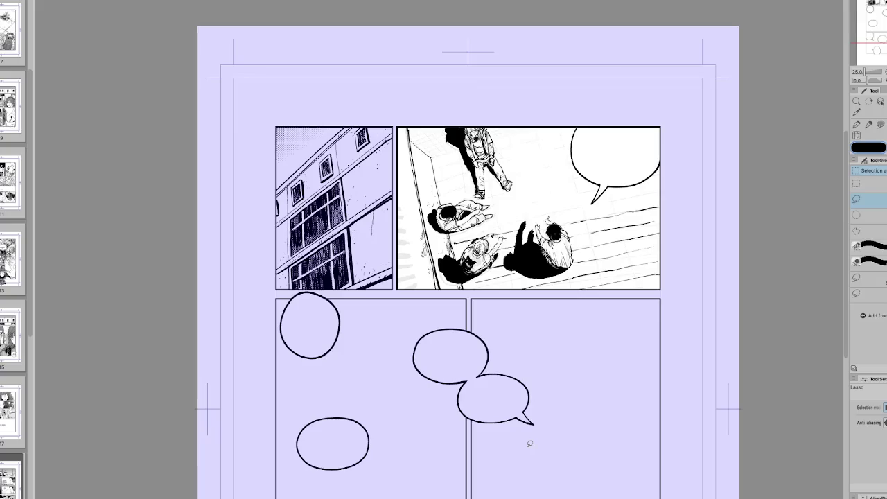
key("p")
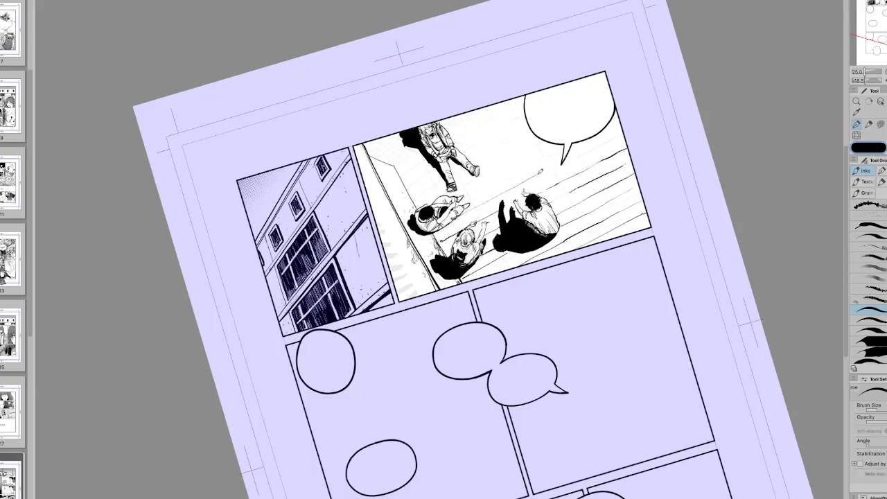
Rotate and mirror the page view to reach the top panel's floor corner.
key("r")
left_click_drag(629, 125, 485, 249)
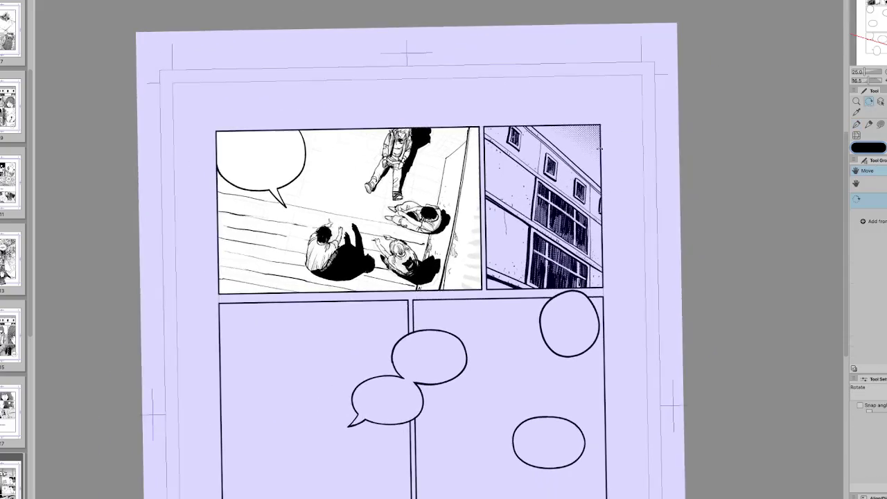
key("p")
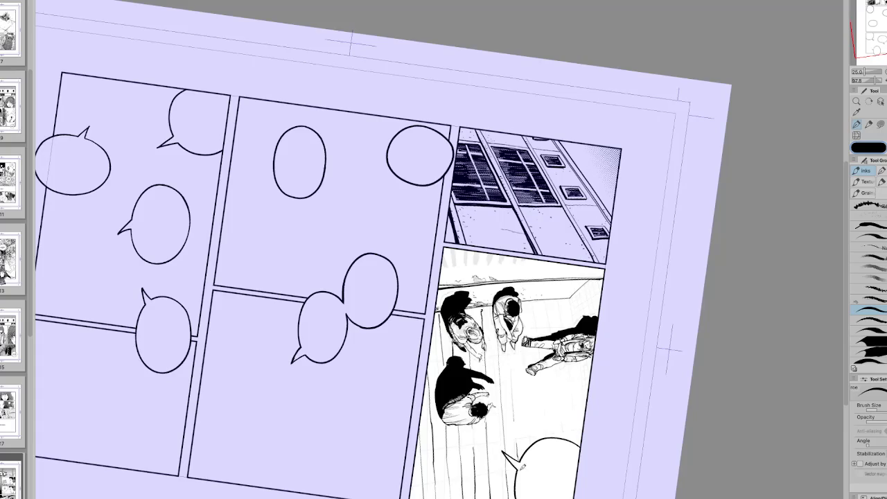
key("h")
left_click_drag(537, 454, 335, 372)
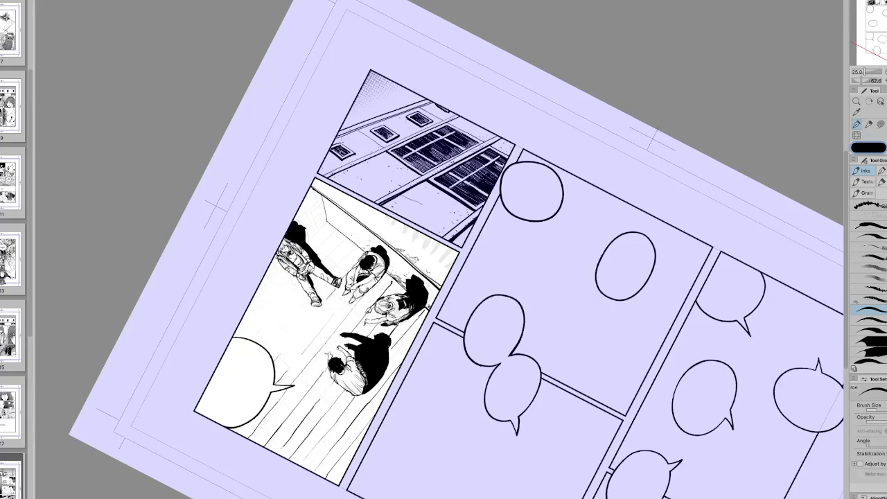
key("h")
key("r")
key("p")
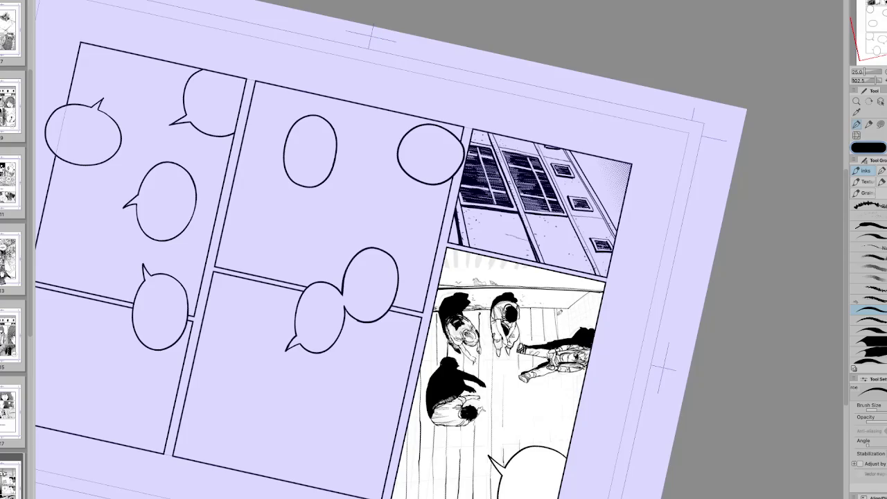
Ink crossing railing lines along the floor corner, darkening the one beside the building.
key("h")
key("minus")
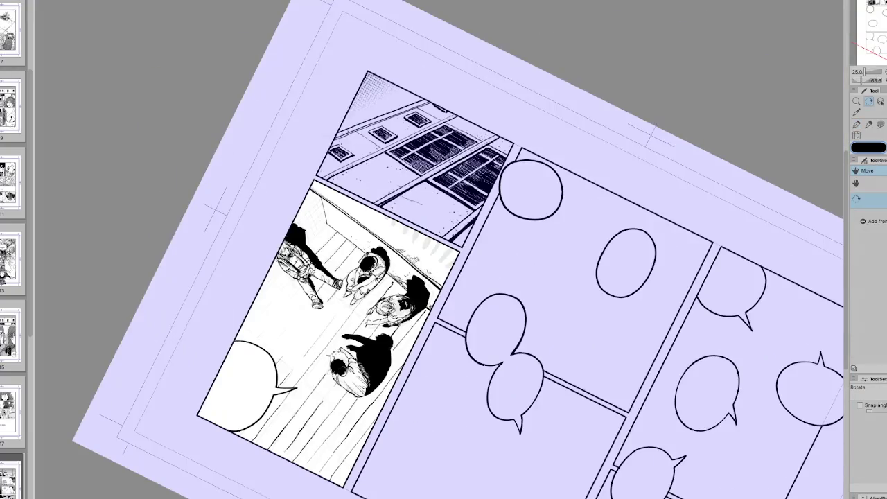
key("h")
left_click_drag(289, 321, 490, 151)
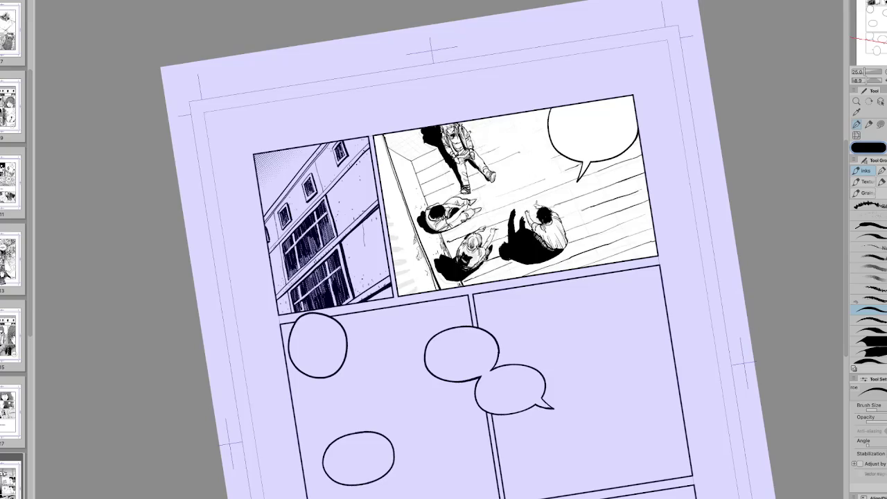
key("at")
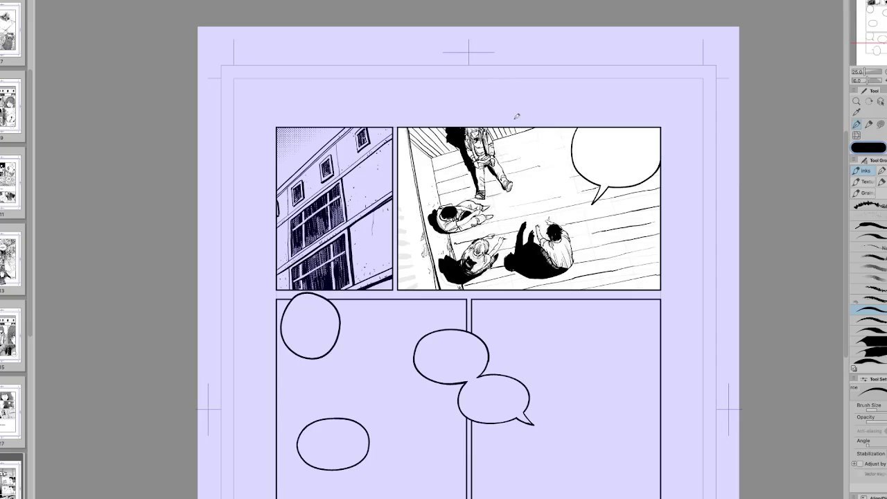
key("h")
left_click_drag(567, 123, 505, 111)
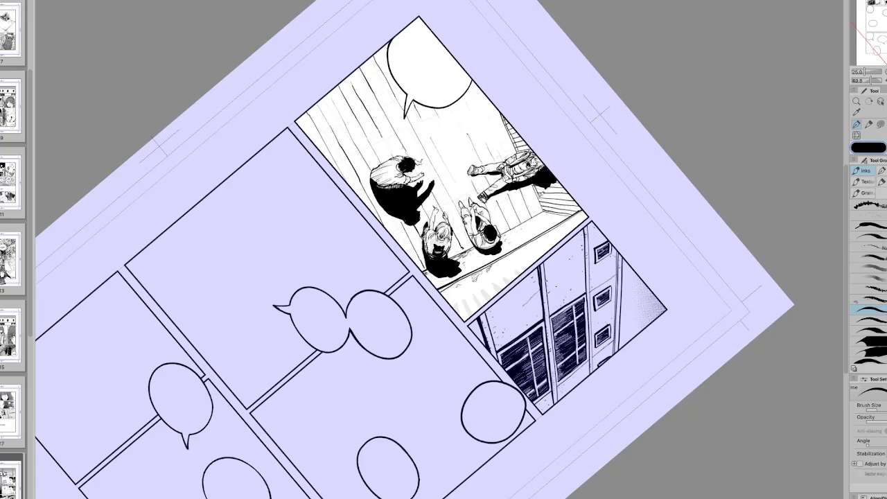
left_click_drag(513, 123, 558, 211)
left_click_drag(548, 181, 562, 212)
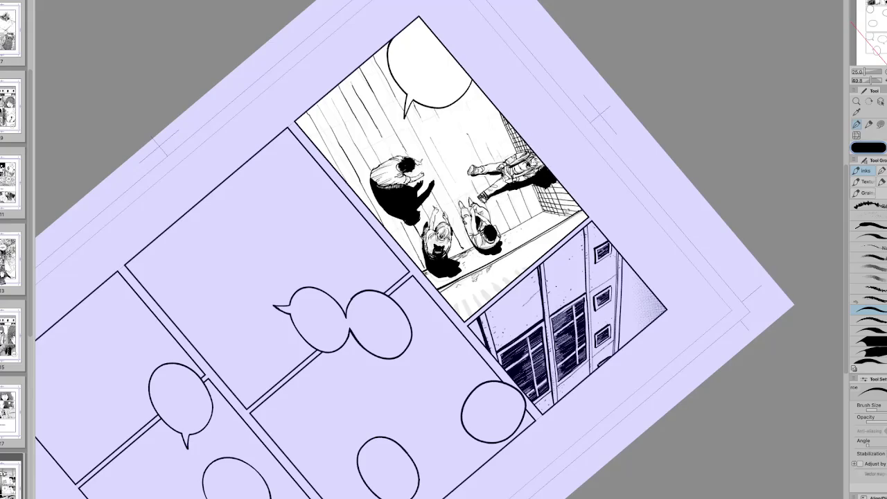
Reinforce the railing edge with another stroke and check the mesh in mirrored, tilted views.
left_click_drag(555, 179, 570, 210)
key("ctrl+0")
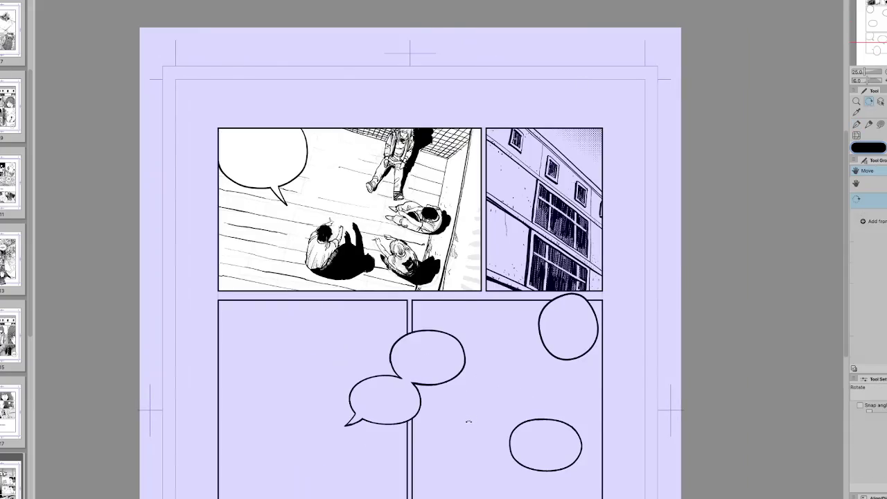
key("e")
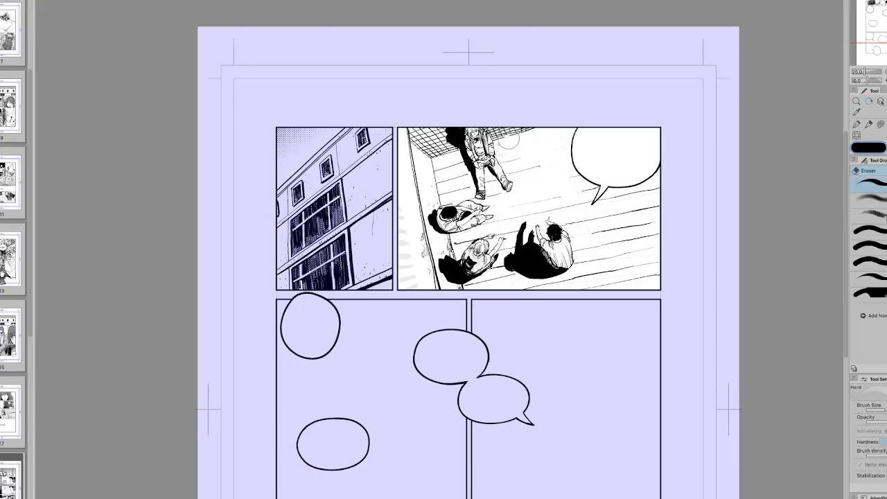
key("p")
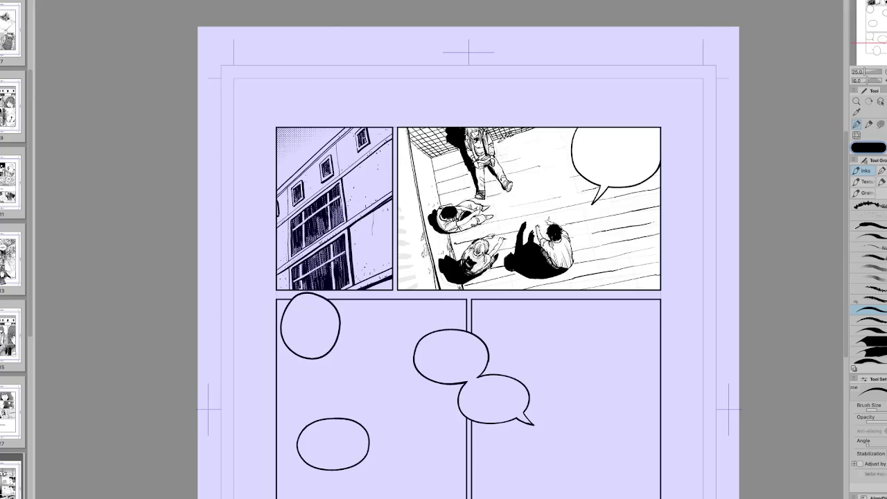
key("h")
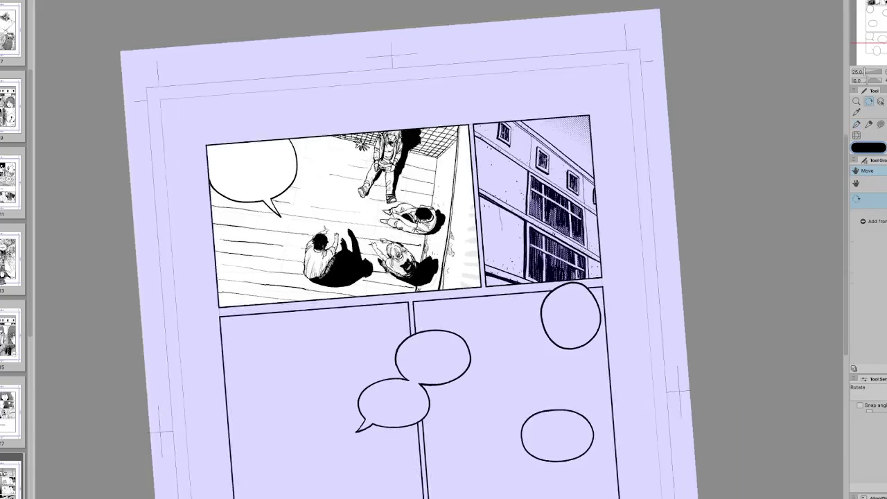
left_click_drag(513, 134, 359, 185)
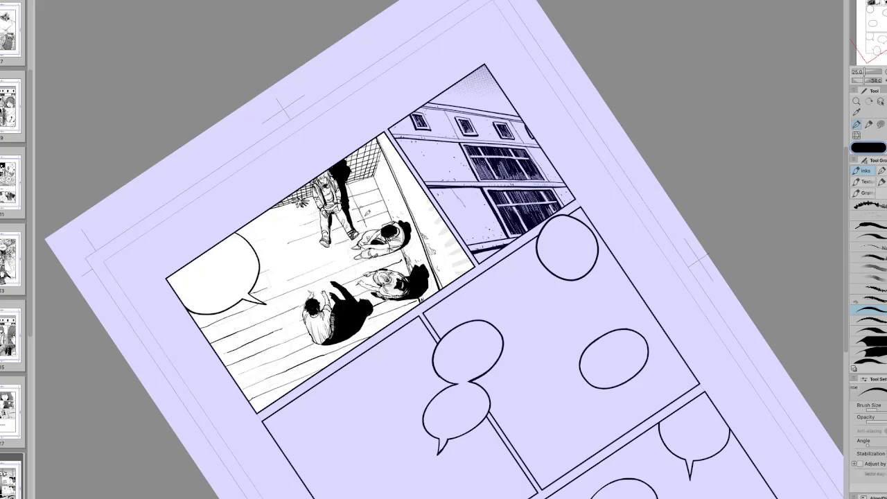
key("h")
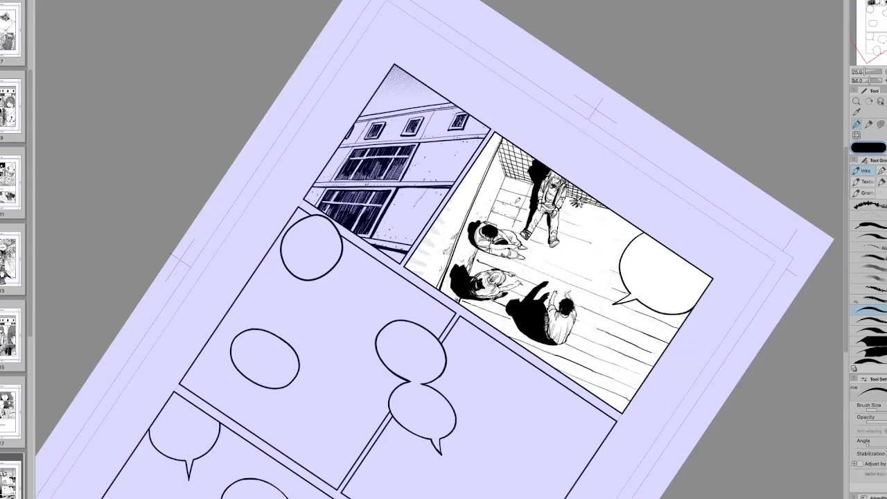
key("ctrl+0")
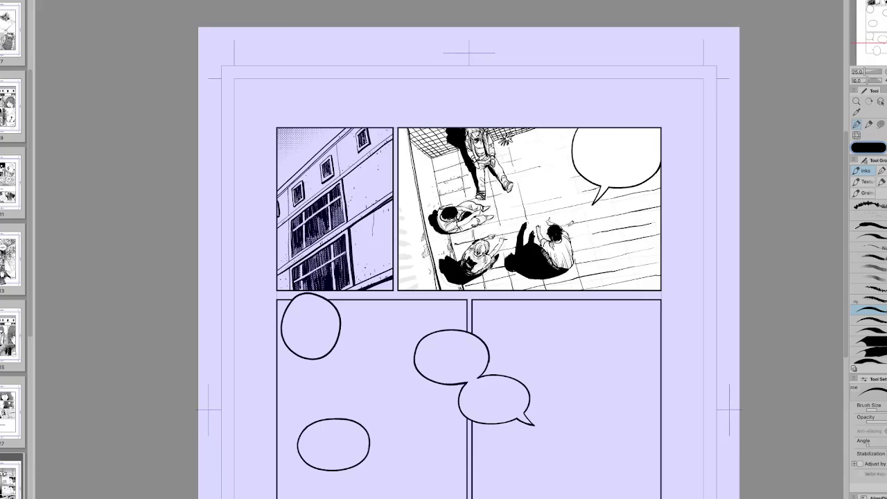
Ink square tile grid lines across the panel floor around the four shadowed figures.
key("h")
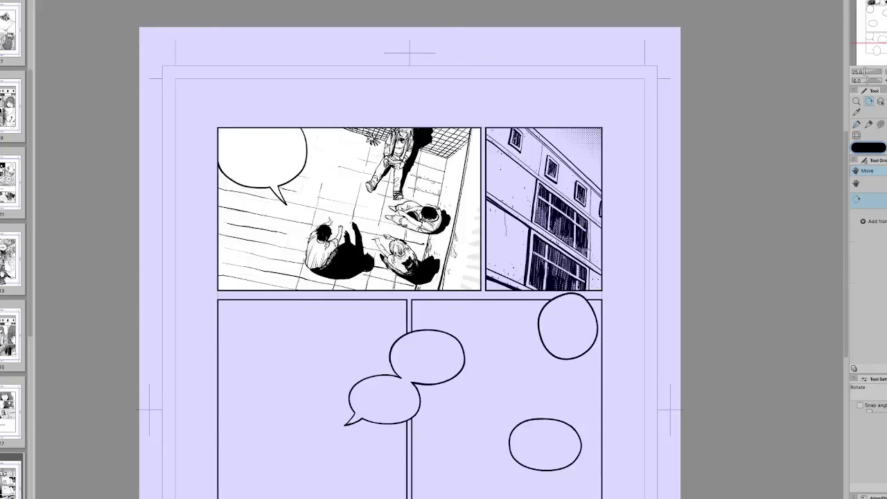
left_click_drag(563, 161, 485, 222)
left_click_drag(585, 312, 396, 200)
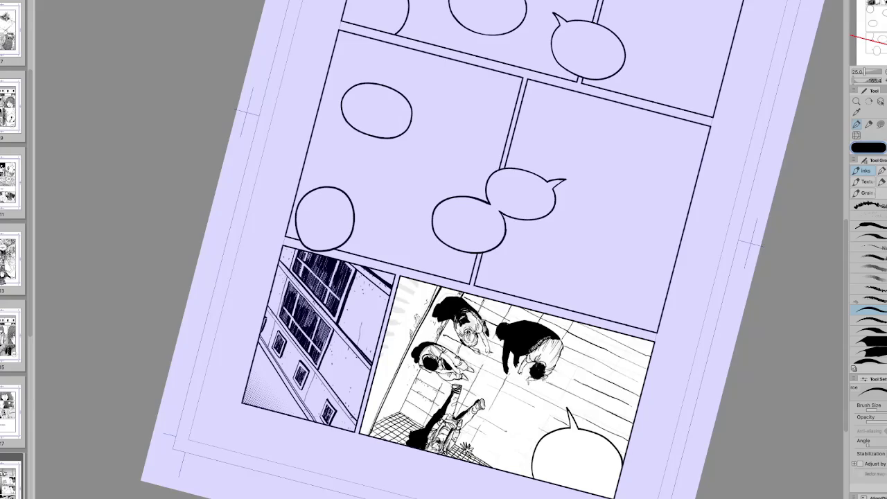
key("e")
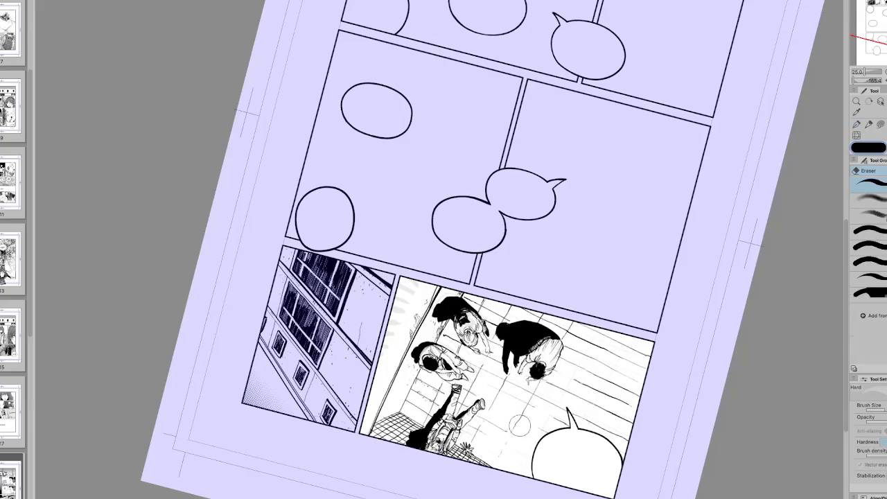
key("r")
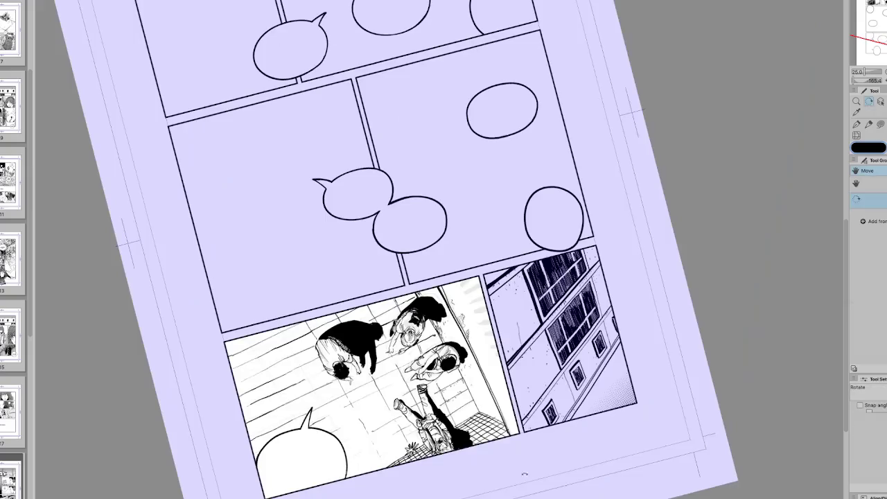
left_click_drag(520, 473, 509, 444)
key("p")
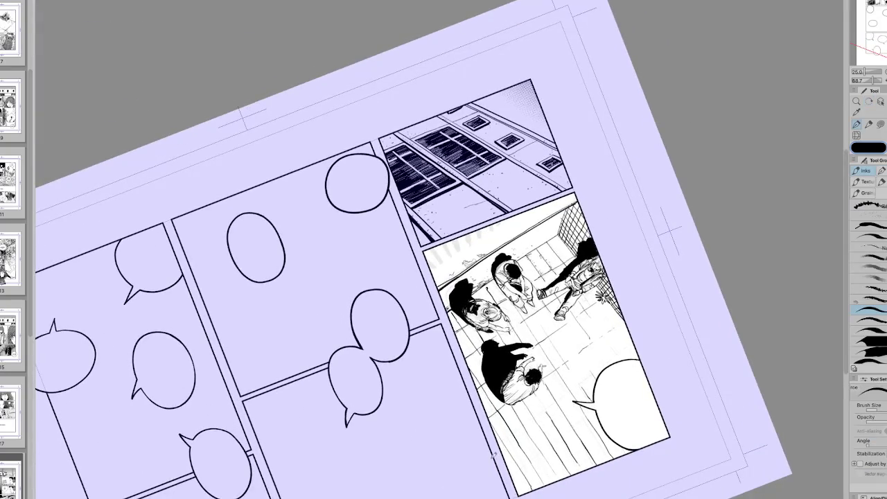
key("r")
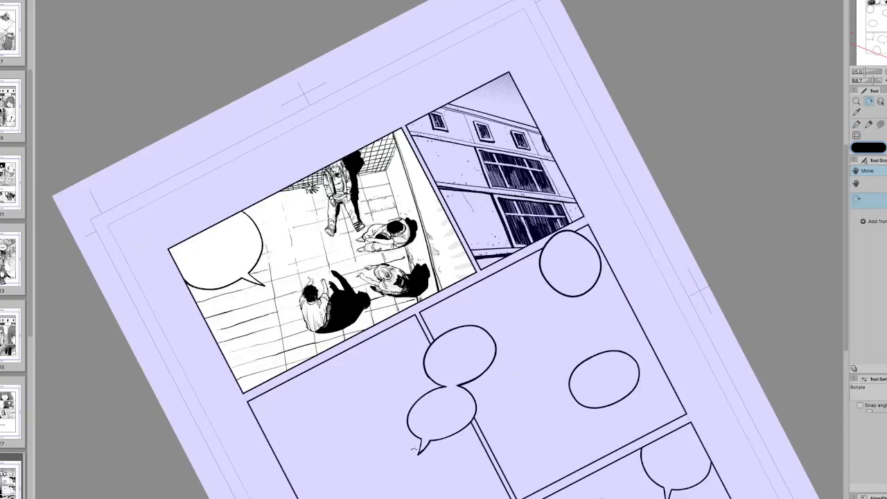
key("ctrl+at")
key("p")
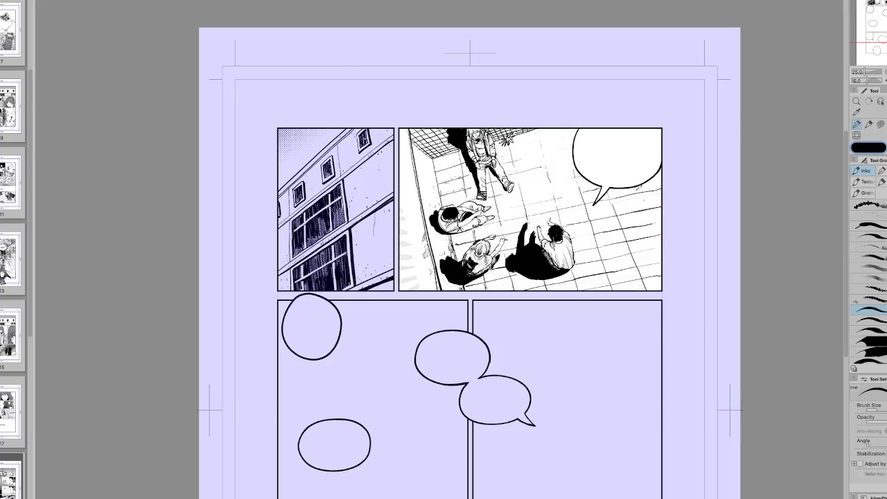
left_click_drag(636, 184, 664, 247)
scroll(685, 290, "up", 1)
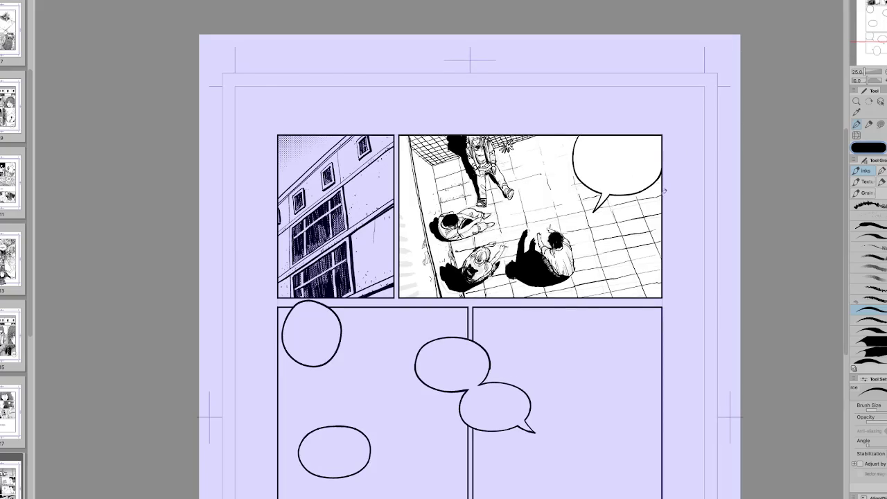
Hatch small crack marks on the floor tiles beside a figure's shadow.
key("h")
mouse_move(676, 208)
left_mouse_down()
mouse_move(610, 101)
mouse_move(555, 76)
left_mouse_up()
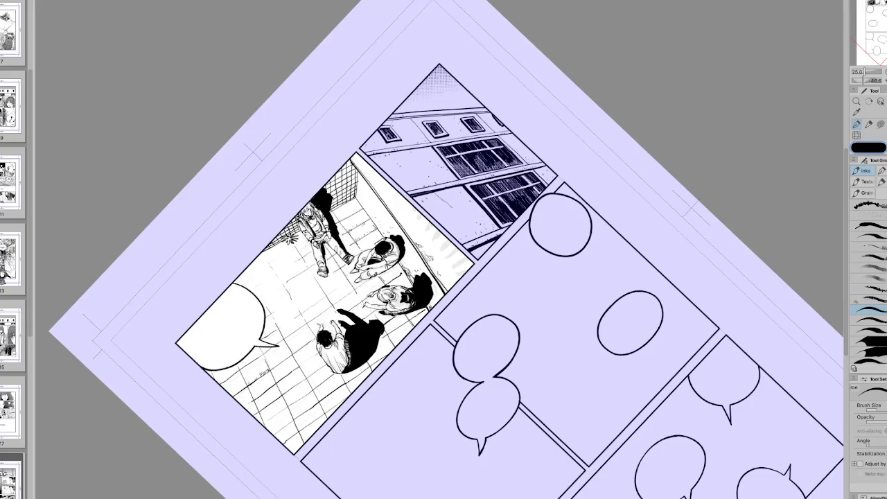
left_click_drag(555, 76, 612, 133)
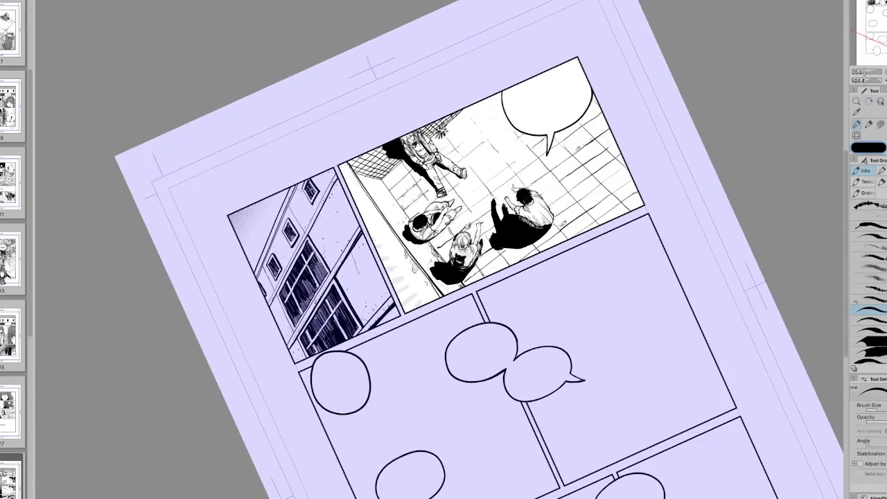
mouse_move(569, 221)
left_mouse_down()
mouse_move(559, 226)
mouse_move(573, 206)
mouse_move(557, 199)
mouse_move(570, 207)
left_mouse_up()
key("ctrl+@")
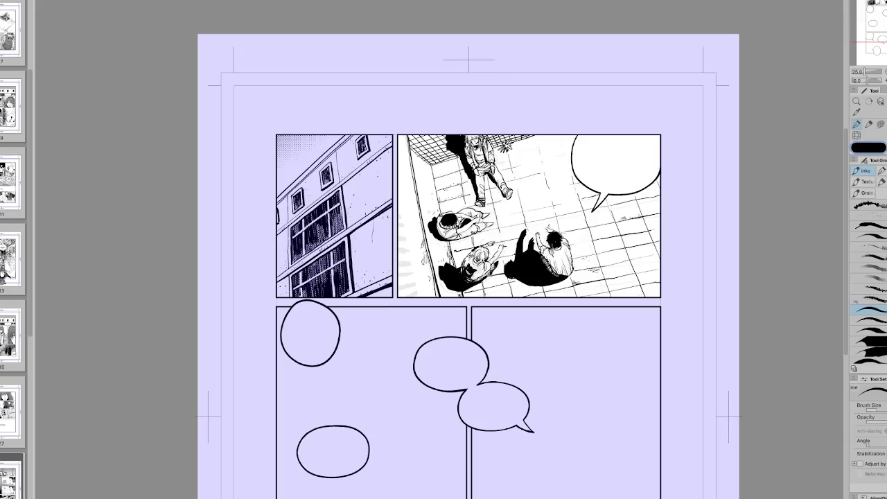
scroll(469, 267, "down", 2)
scroll(469, 266, "left", 2)
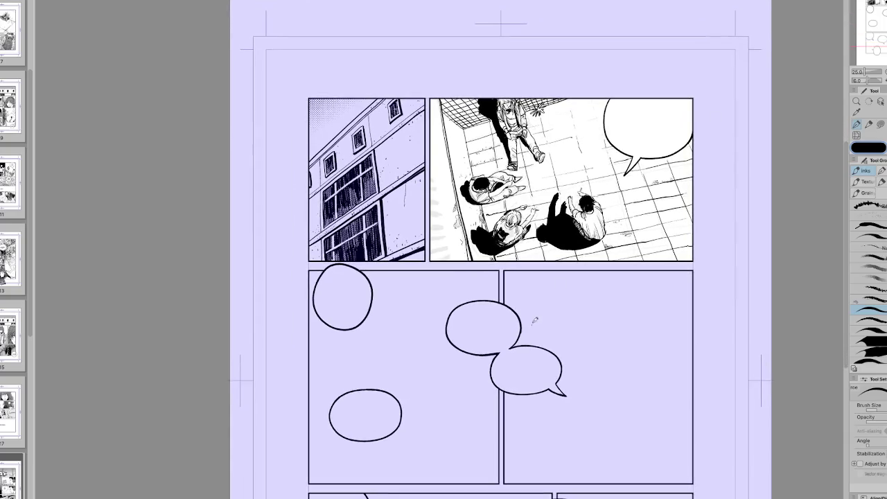
scroll(600, 284, "up", 2)
scroll(600, 285, "right", 2)
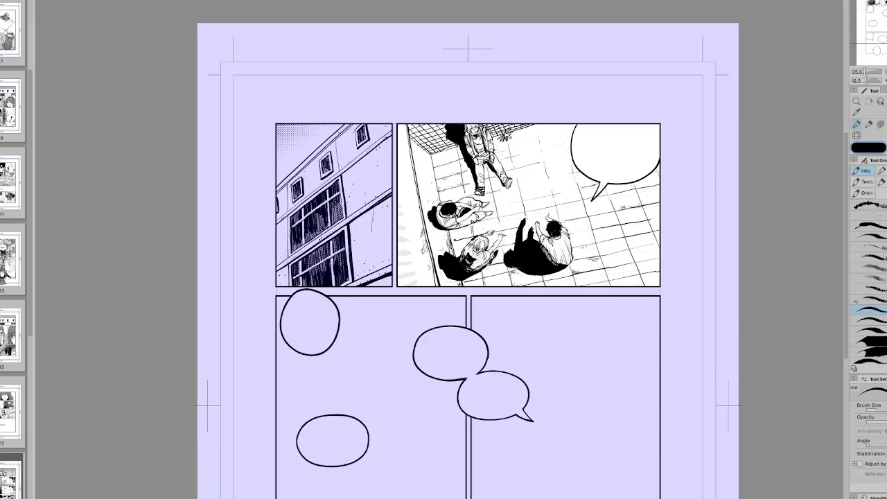
key("h")
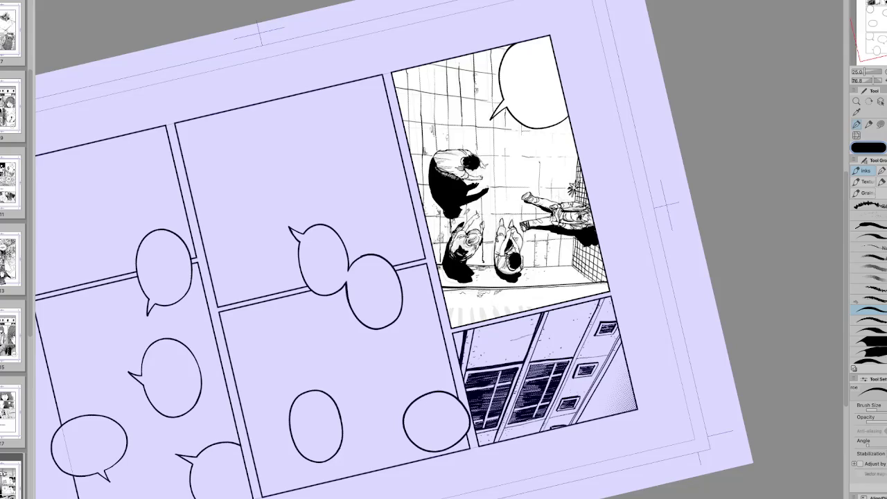
key("asciicircum")
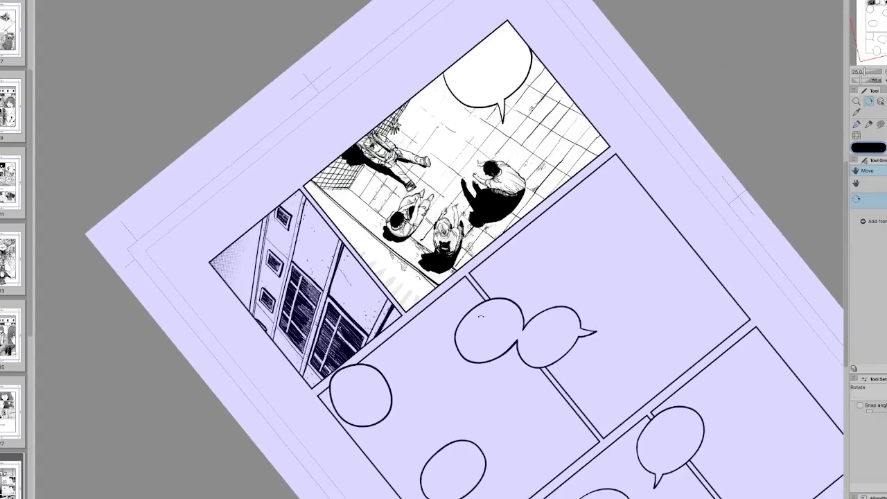
key("asciicircum")
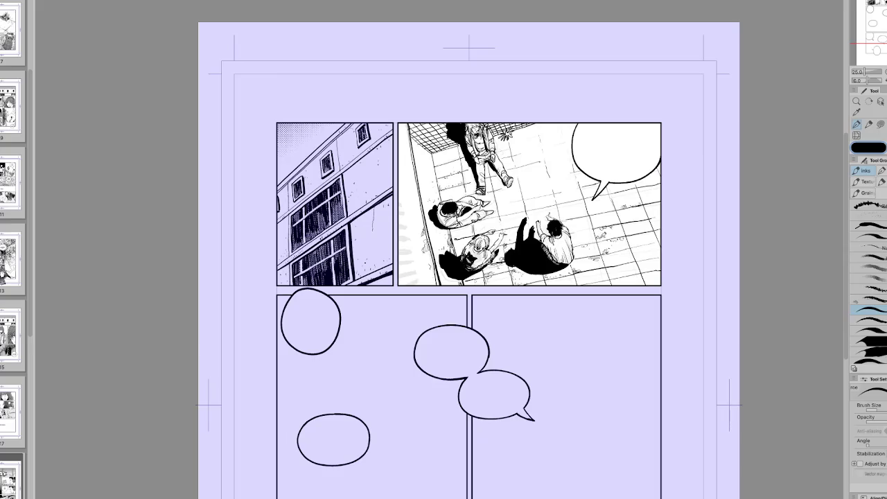
Flip and steeply rotate the page view to angle the floor for grime strokes.
key("h")
key("minus")
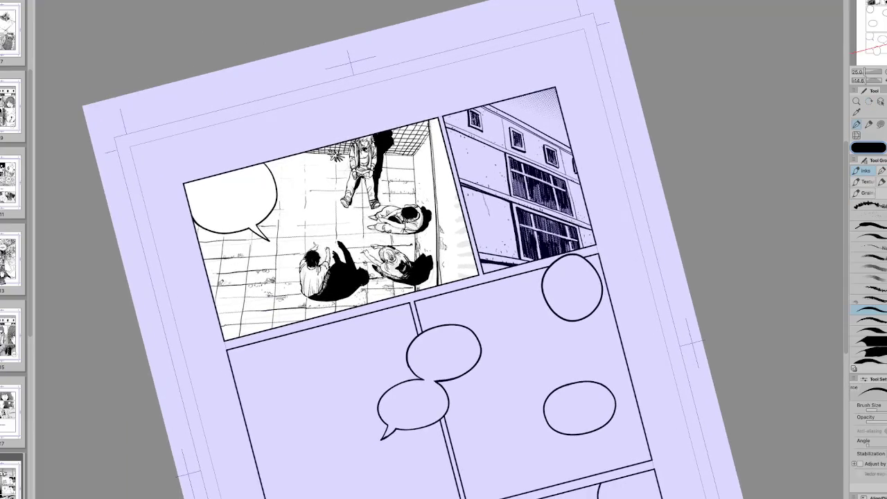
key("r")
left_click_drag(555, 346, 347, 382)
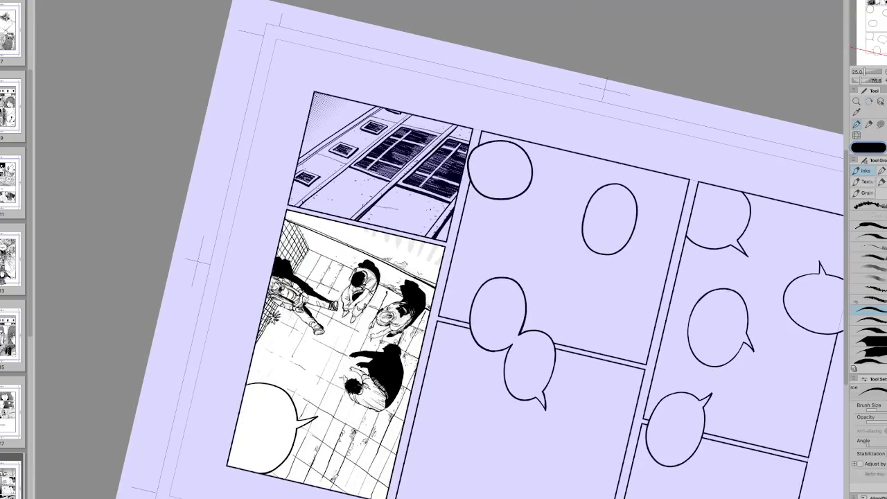
key("ctrl+0")
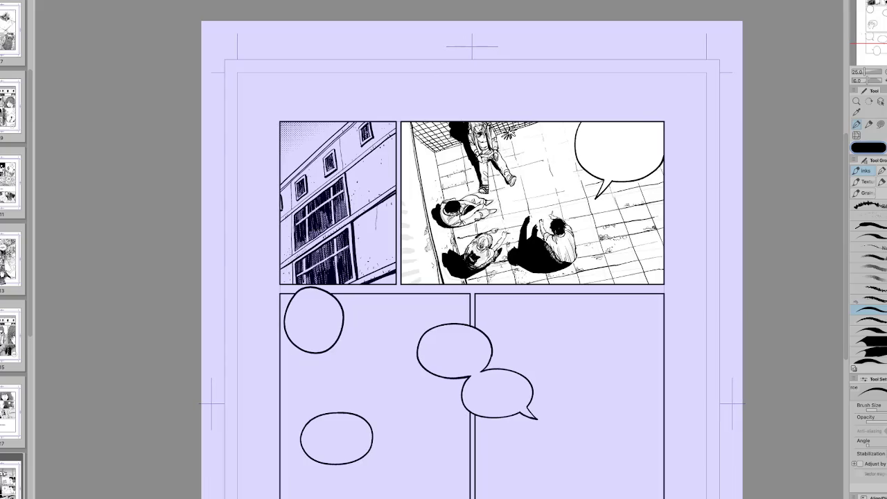
left_click_drag(866, 80, 879, 80)
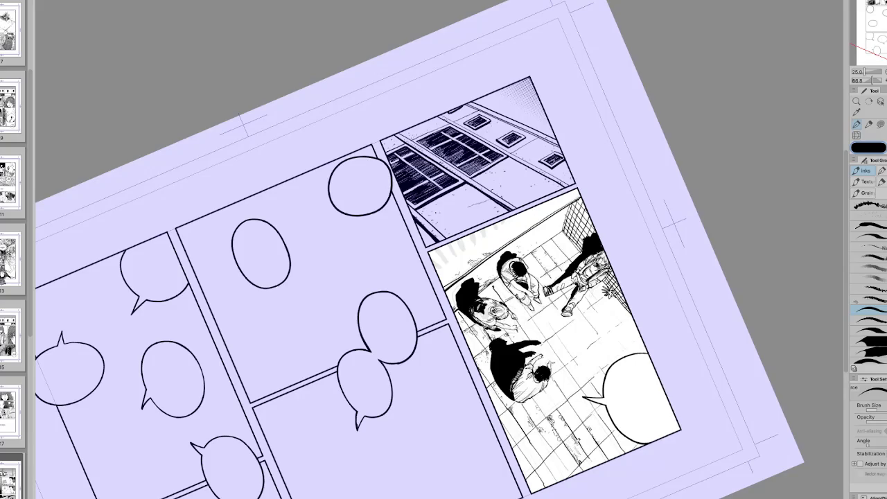
Continue inking crack and dirt marks across the floor around the figures.
key("e")
key("r")
mouse_move(579, 448)
left_mouse_down()
mouse_move(539, 339)
mouse_move(649, 240)
mouse_move(624, 173)
left_mouse_up()
key("p")
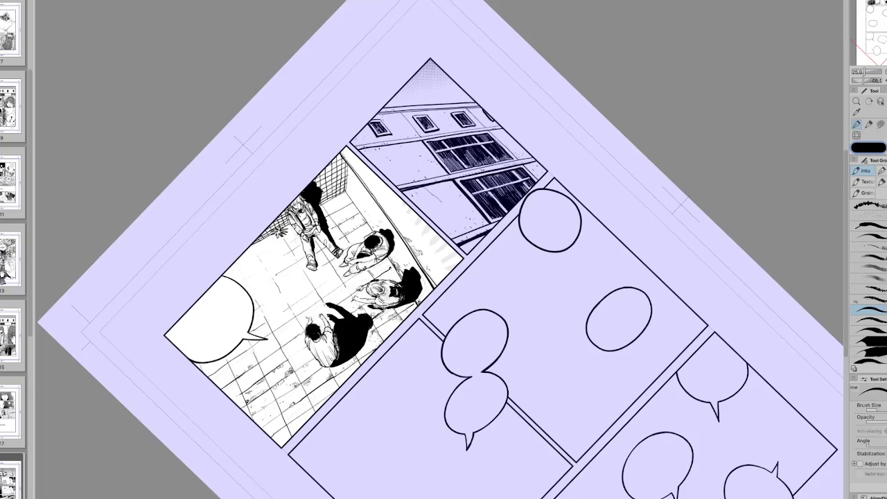
left_click_drag(286, 402, 586, 295)
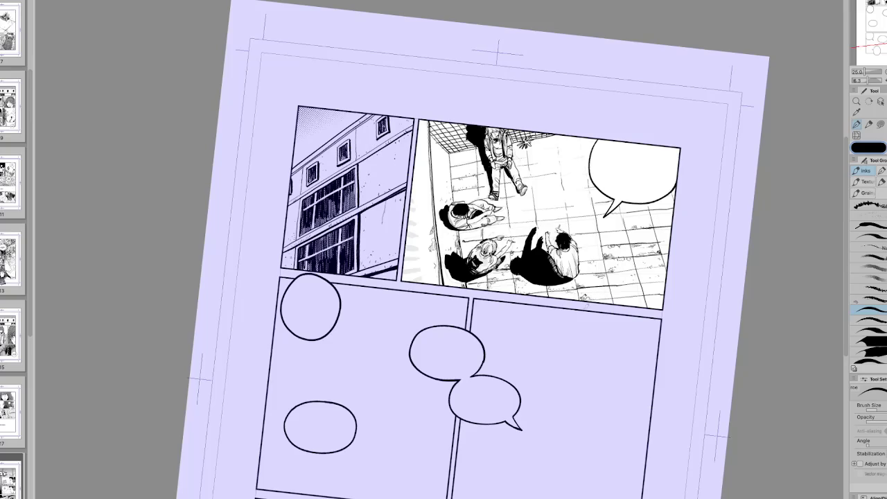
left_click_drag(572, 289, 344, 379)
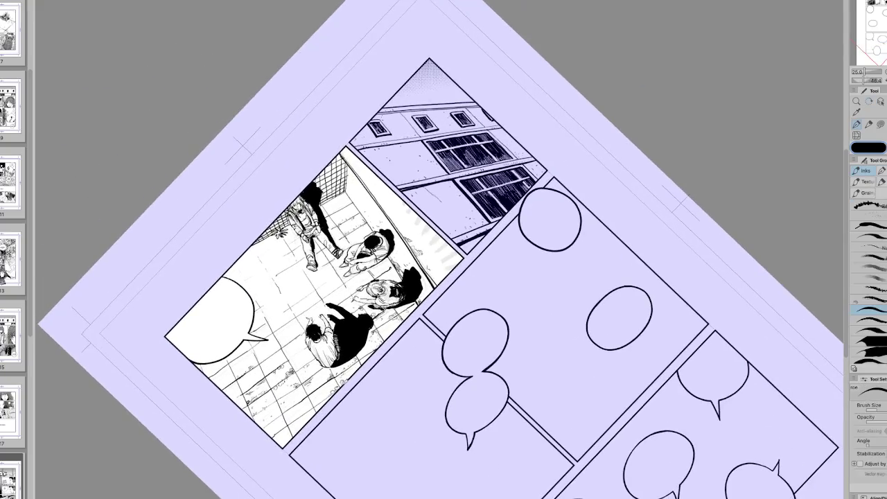
key("@")
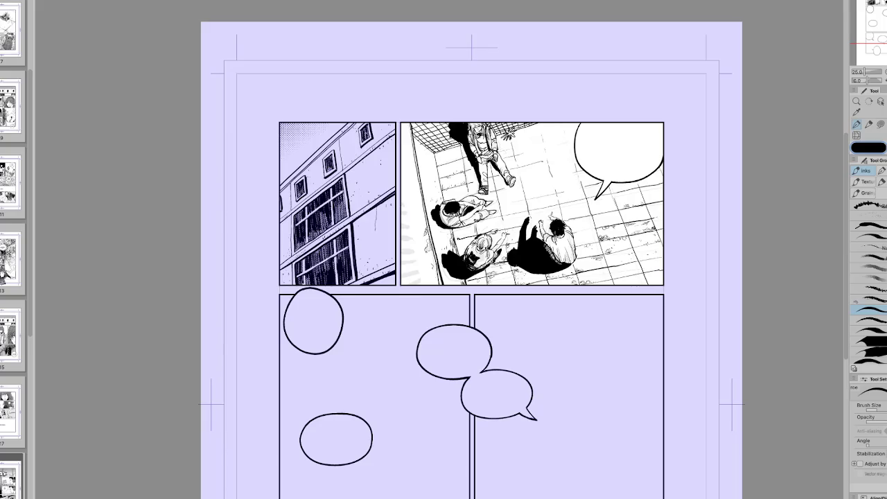
left_click_drag(673, 260, 644, 166)
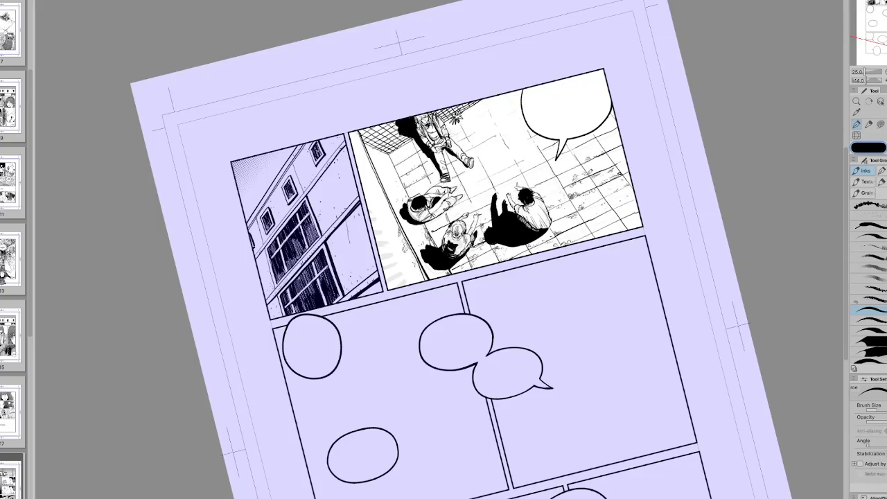
Fix the small floor marks beside the seated figures on a rotated page, then reset it upright.
key("r")
mouse_move(586, 168)
left_mouse_down()
mouse_move(318, 144)
mouse_move(457, 151)
left_mouse_up()
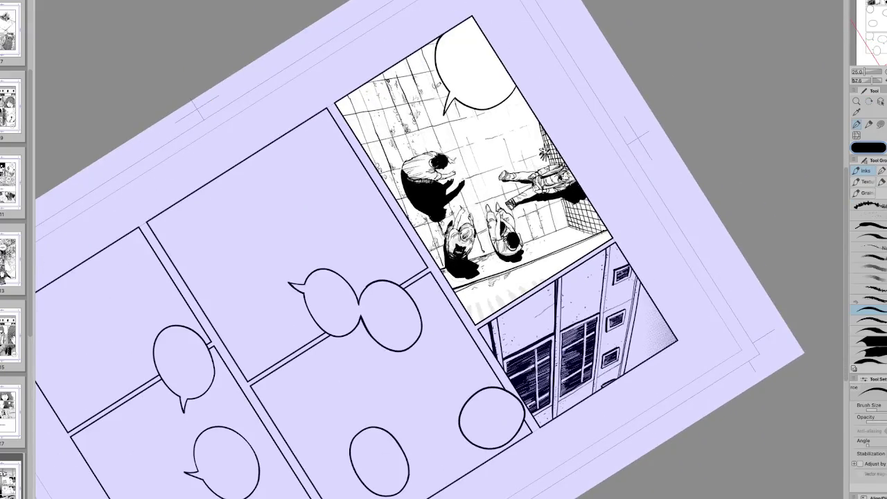
key("e")
key("p")
key("@")
left_click_drag(425, 94, 444, 90)
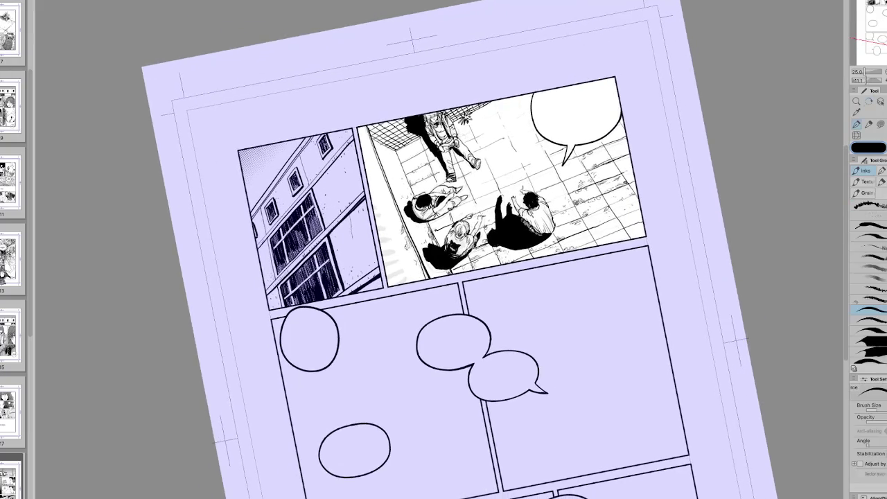
key("e")
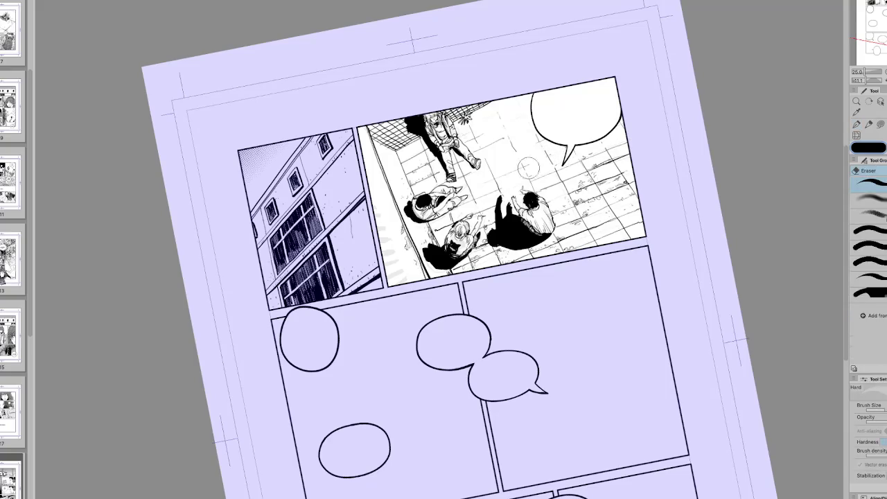
key("p")
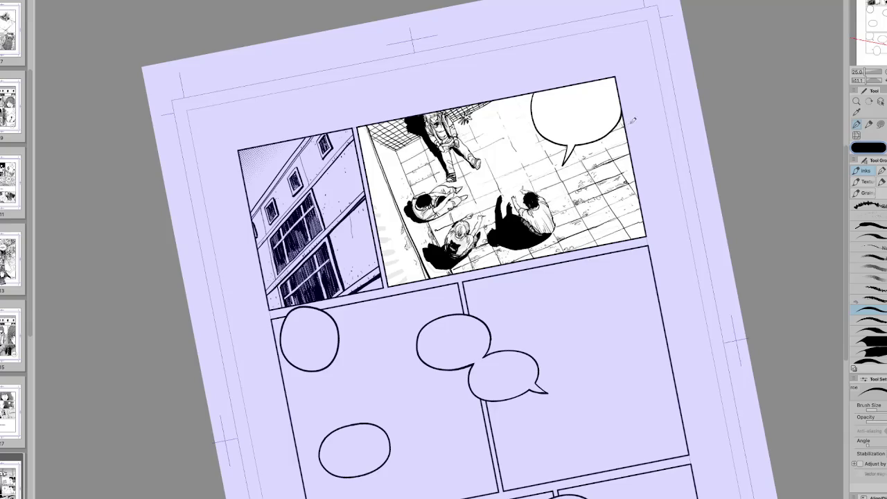
key("r")
double_click(628, 156)
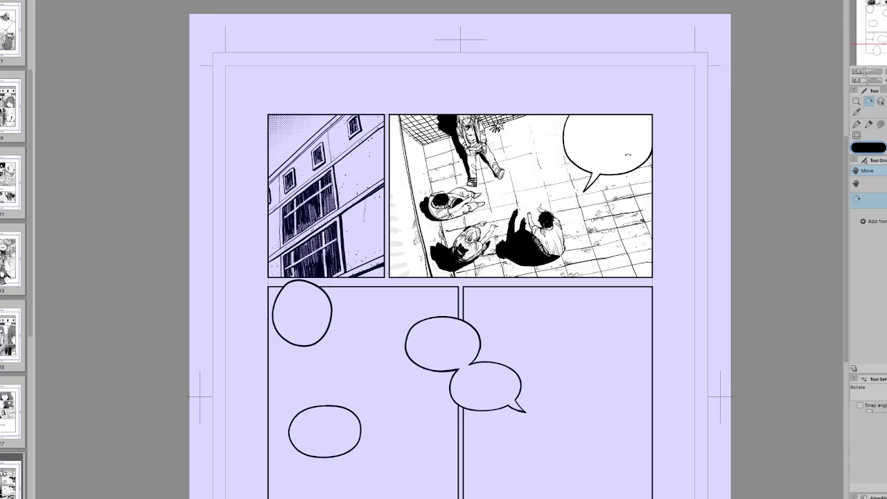
Zoom in and refine the tiled floor's crack marks with eraser and ink pen.
scroll(458, 277, "up", 1)
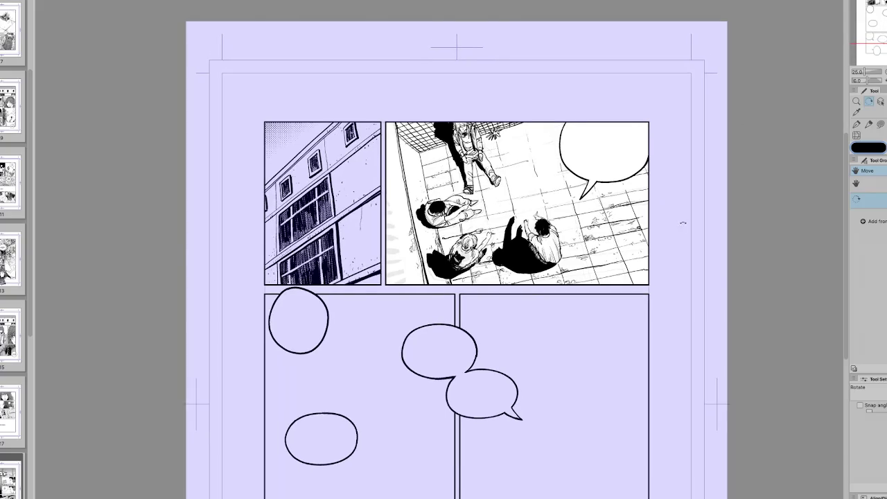
left_click_drag(681, 222, 666, 173)
key("e")
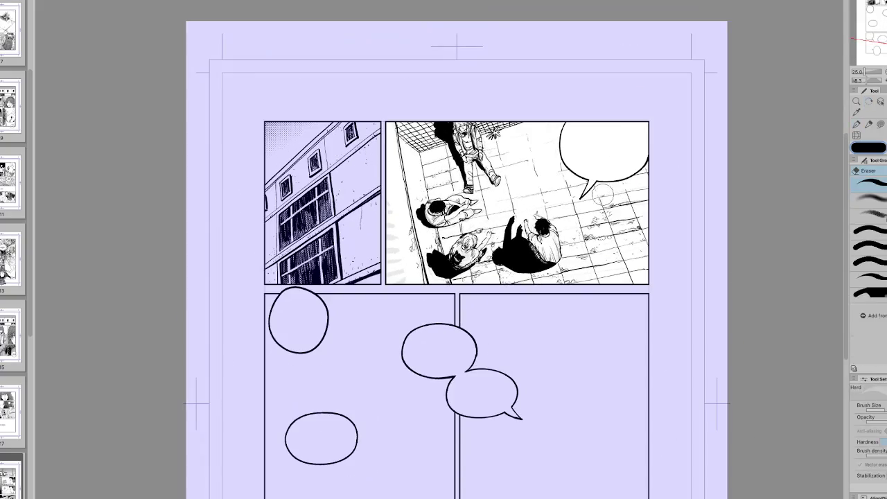
key("p")
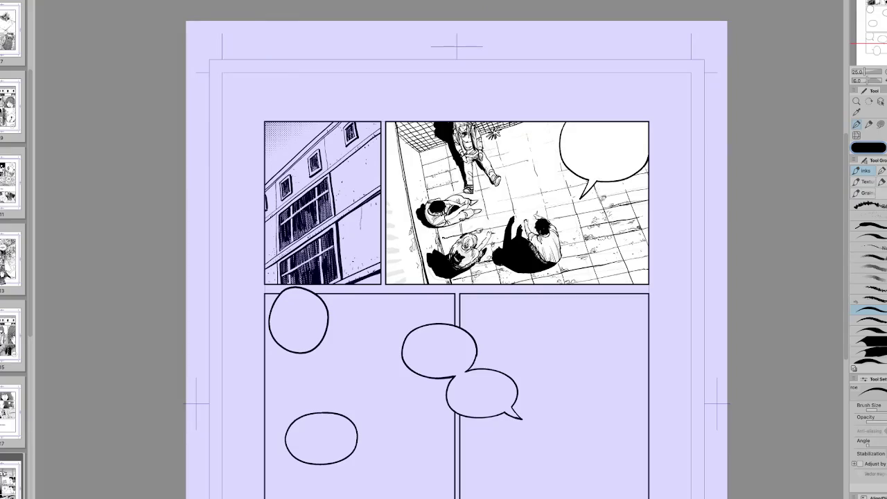
Check the floor on a mirrored, rotated view and erase stray grime marks.
key("h")
left_click_drag(620, 191, 628, 279)
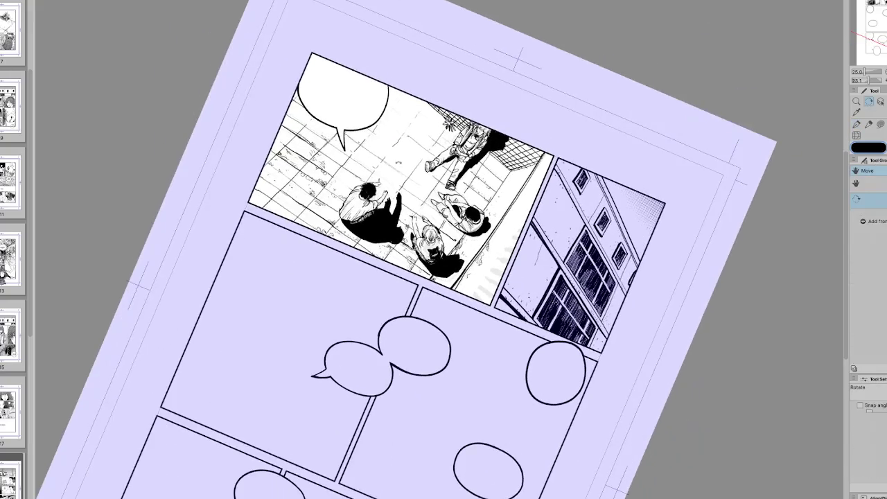
key("e")
key("h")
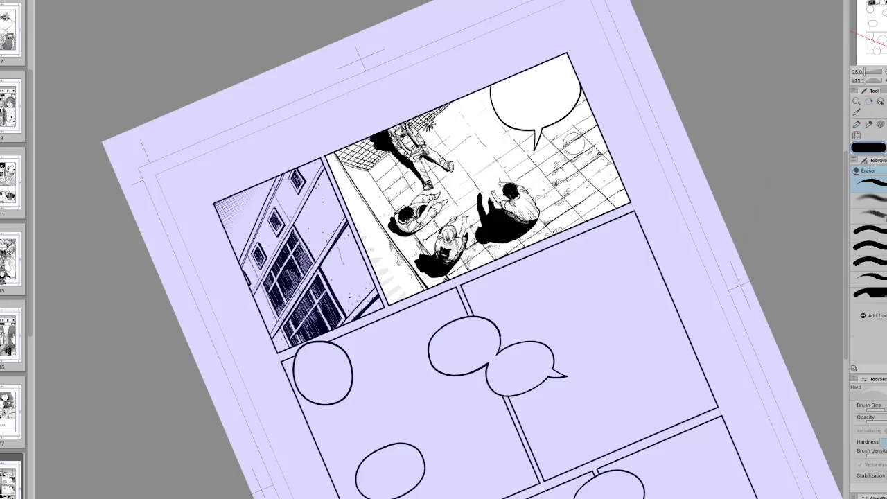
key("p")
key("e")
Ink more crack detail on a steeply rotated, mirrored page, then reset rotation upright.
key("r")
key("h")
mouse_move(600, 123)
left_mouse_down()
mouse_move(527, 76)
mouse_move(284, 443)
left_mouse_up()
key("p")
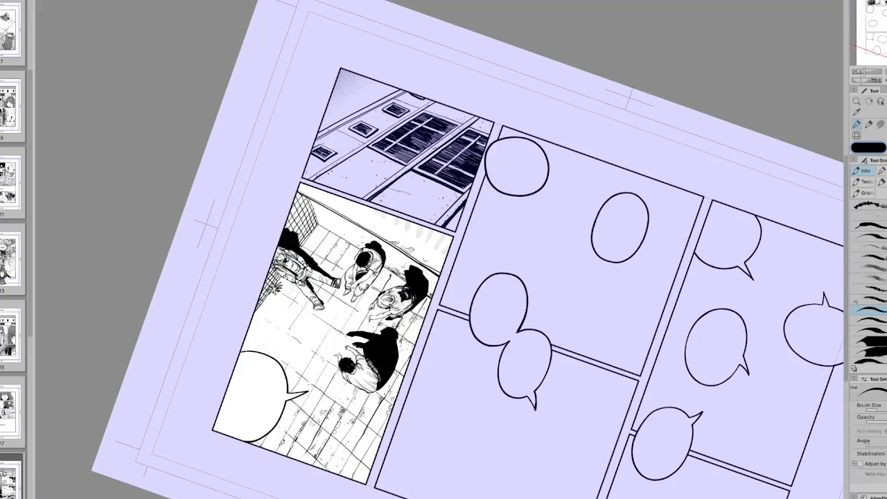
key("h")
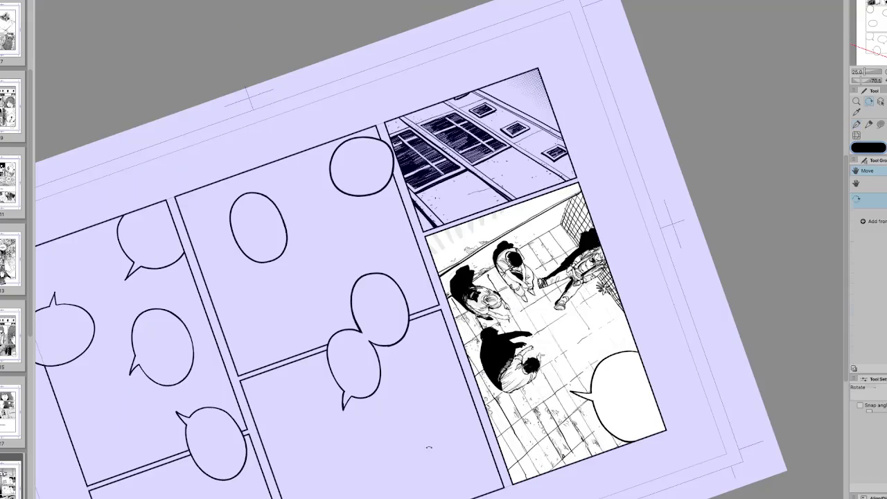
key("ctrl+@")
Make a final erase-and-ink pass, check it mirrored, then straighten and fit the page.
key("e")
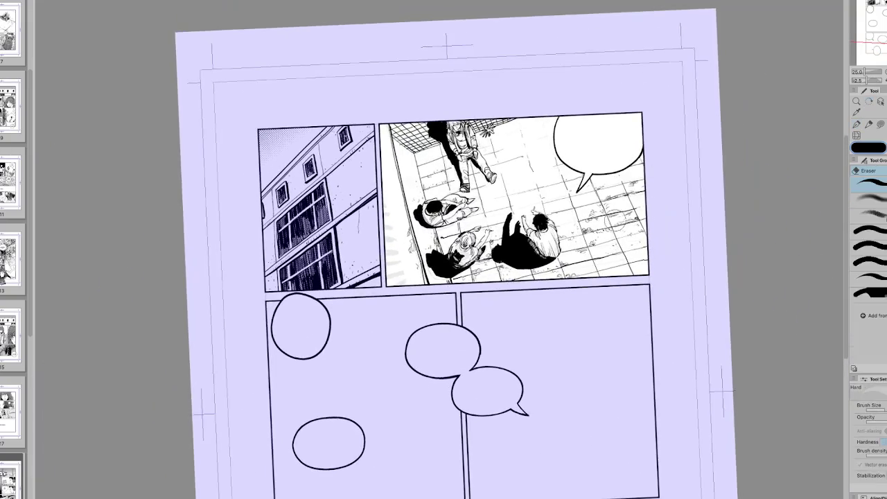
key("p")
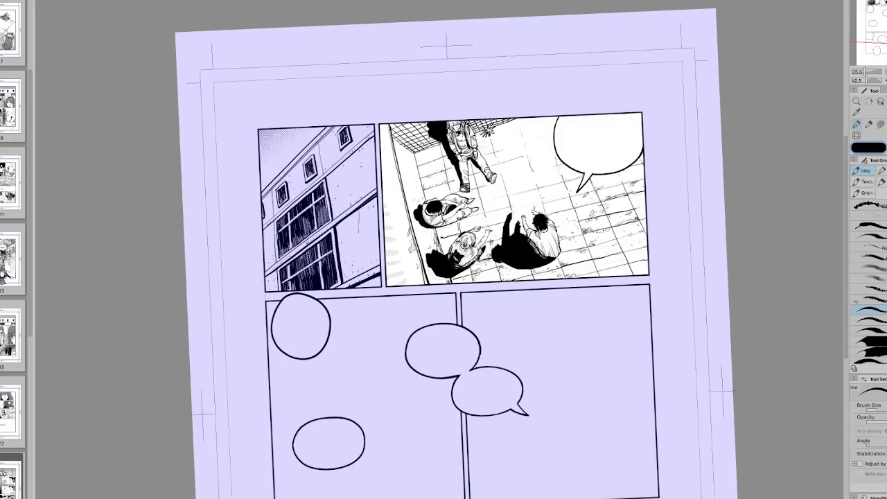
key("h")
key("minus")
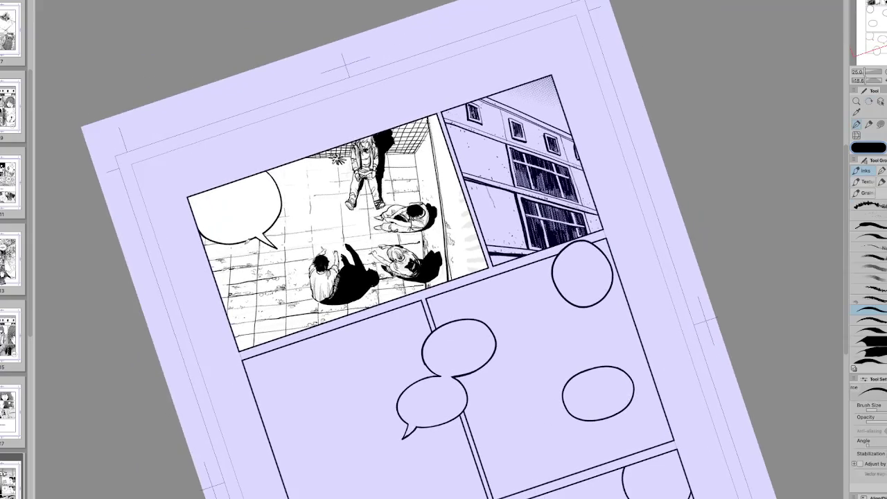
key("ctrl+0")
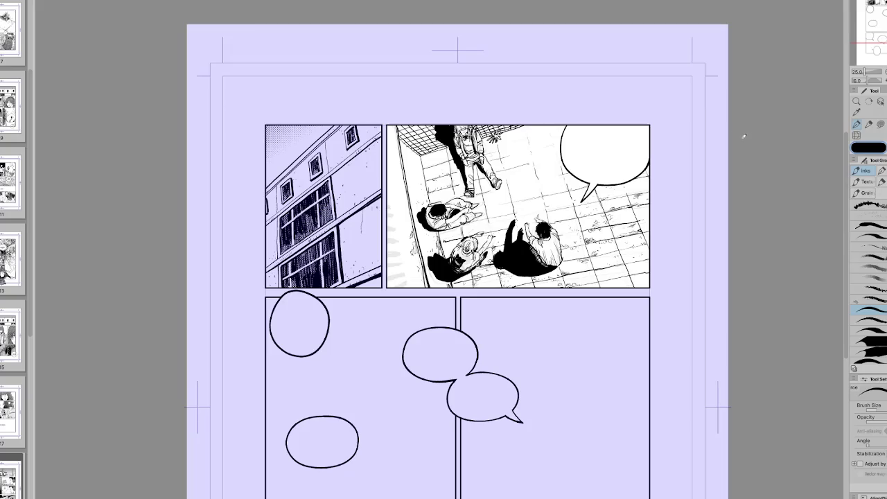
scroll(446, 260, "right", 2)
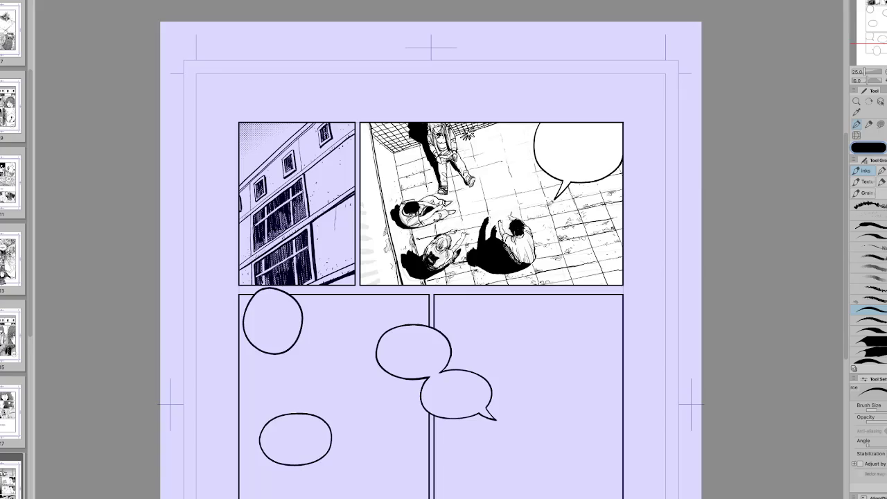
key("h")
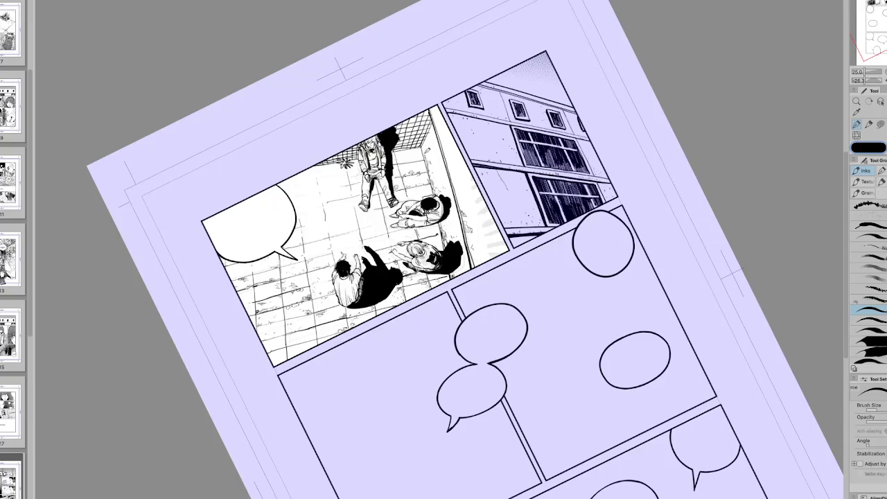
key("ctrl+at")
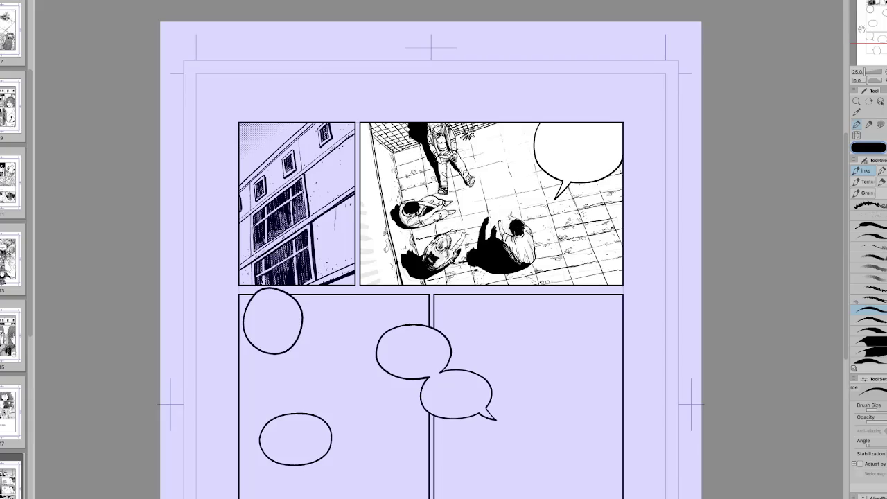
Tilt the page view about 12° clockwise for inking, then reset it upright.
key("r")
left_click_drag(445, 117, 499, 132)
key("p")
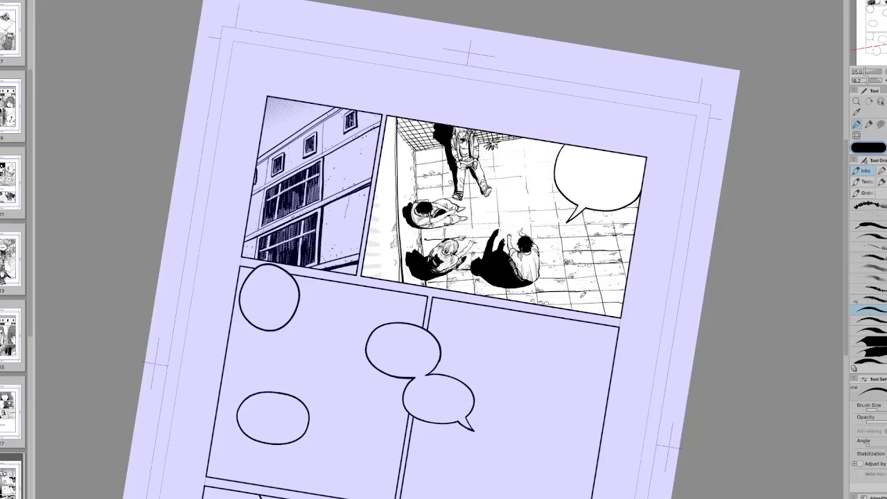
key("ctrl+0")
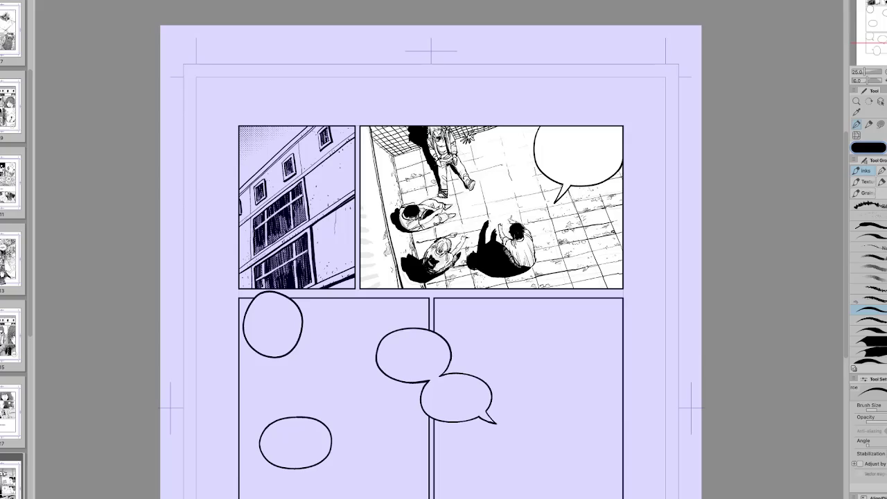
scroll(586, 268, "down", 2)
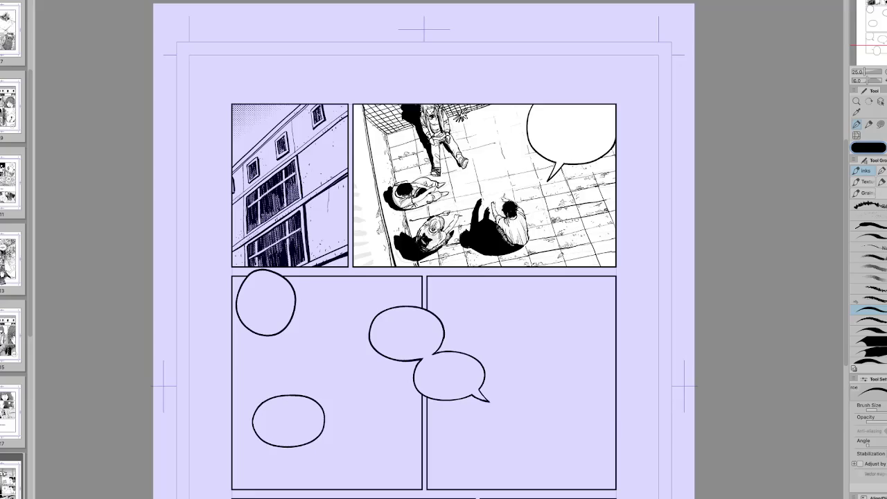
Rotate the page view around to several steep angles, switching briefly to the eraser.
key("r")
left_click_drag(563, 260, 416, 388)
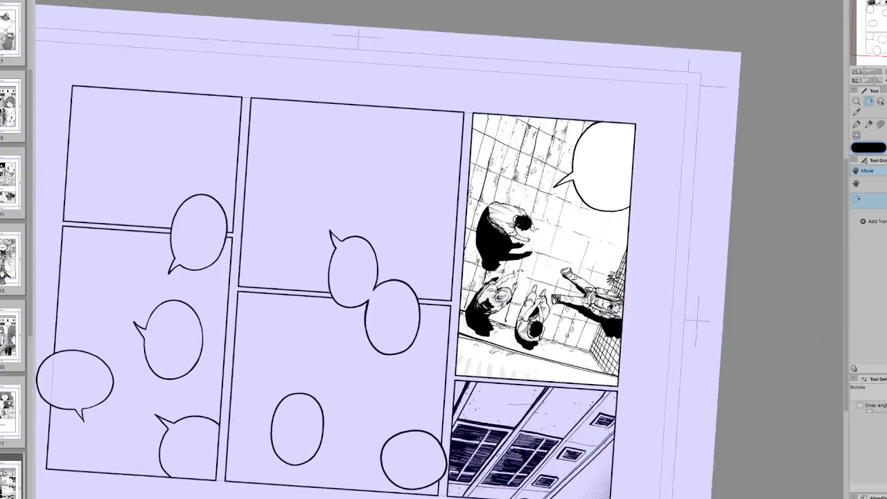
left_click_drag(485, 291, 550, 207)
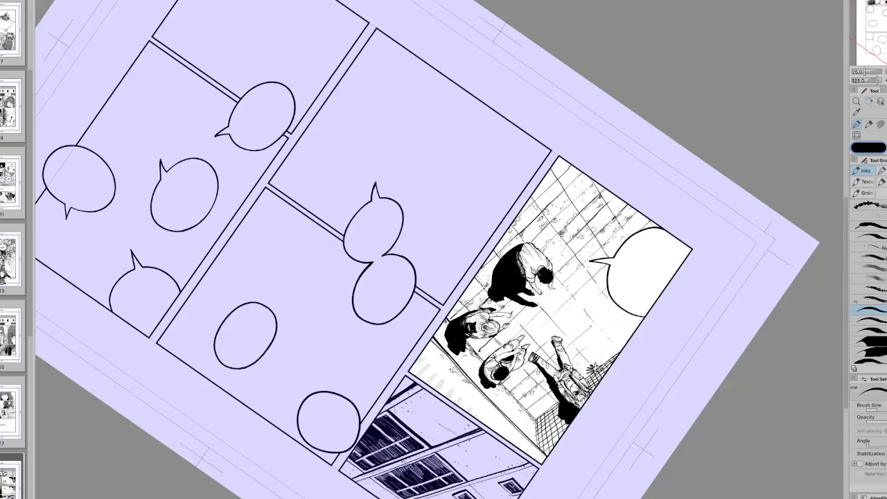
key("e")
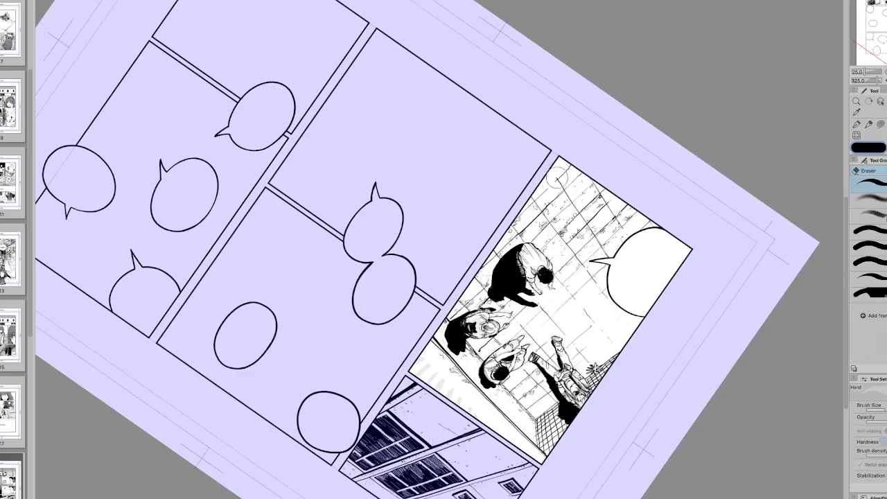
key("r")
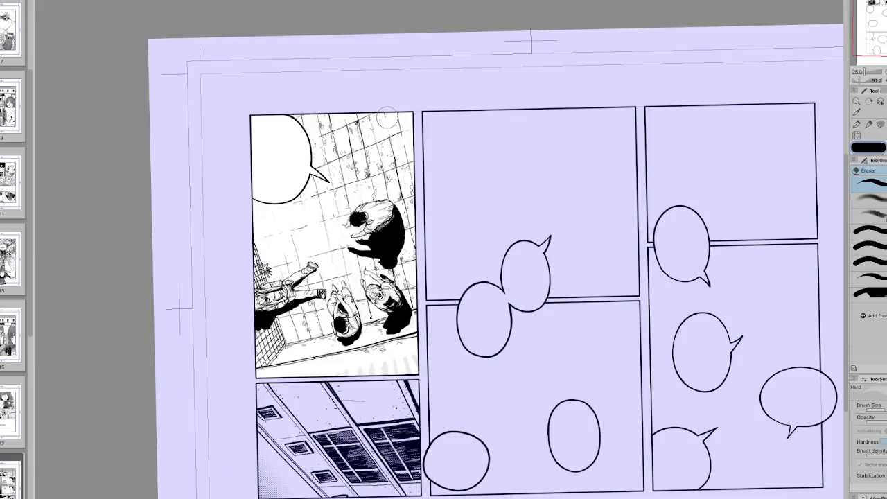
left_click_drag(396, 93, 416, 139)
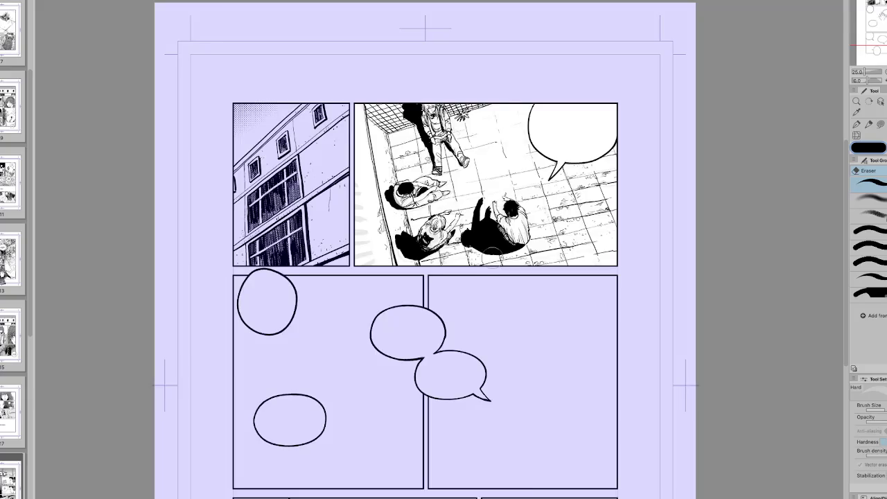
scroll(493, 258, "left", 2)
scroll(493, 257, "down", 1)
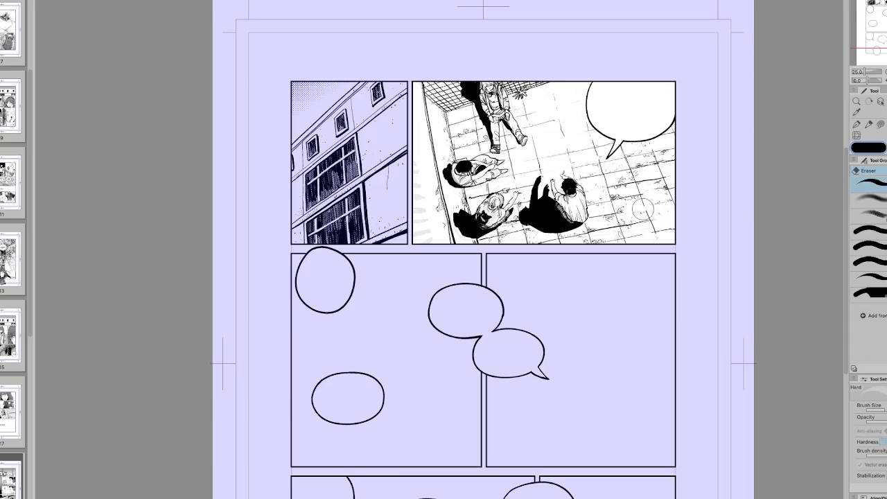
Mirror the page view twice to check the drawing, resetting it upright each time.
key("h")
key("p")
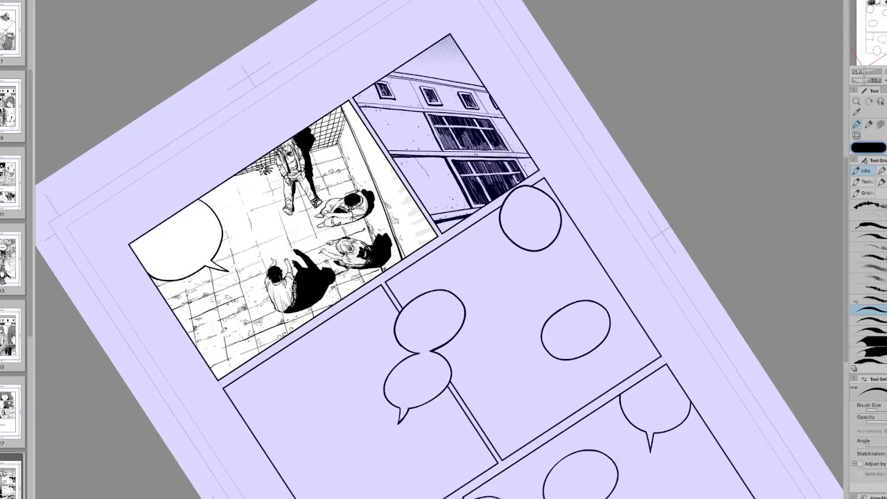
key("ctrl+@")
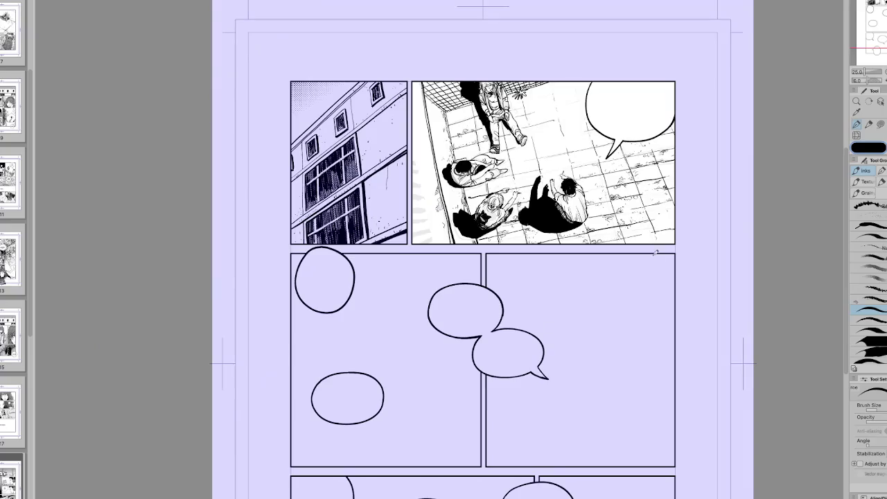
key("e")
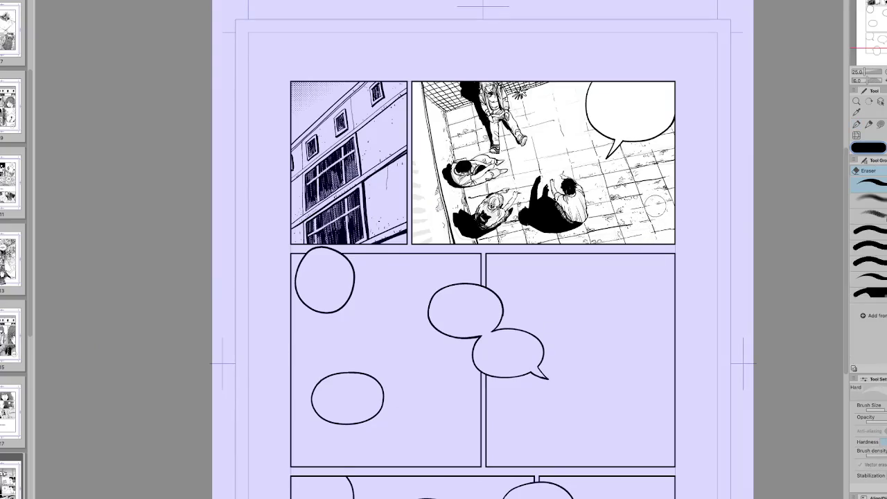
key("h")
key("p")
key("ctrl+@")
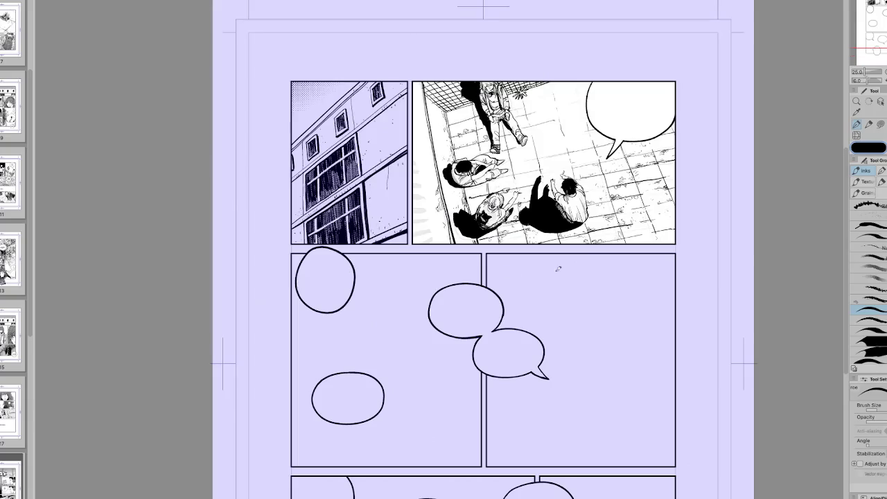
scroll(529, 272, "up", 2)
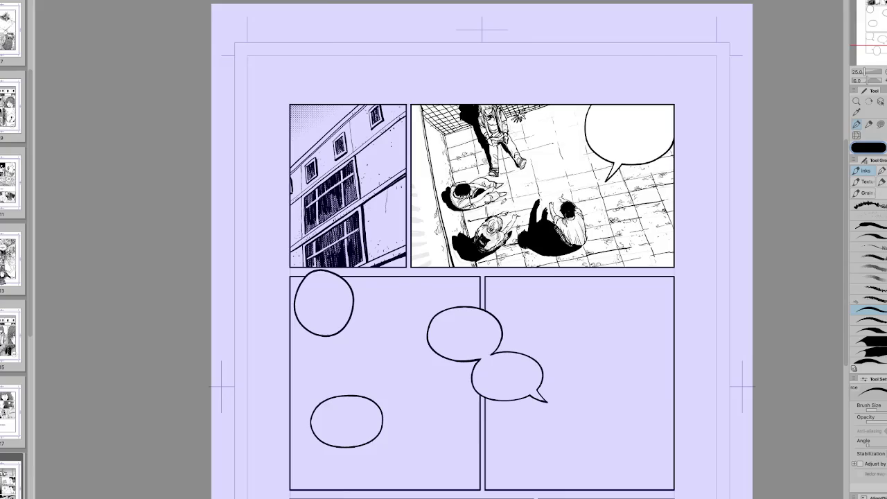
Mirror and unmirror the view, straighten it slightly and move it down.
key("h")
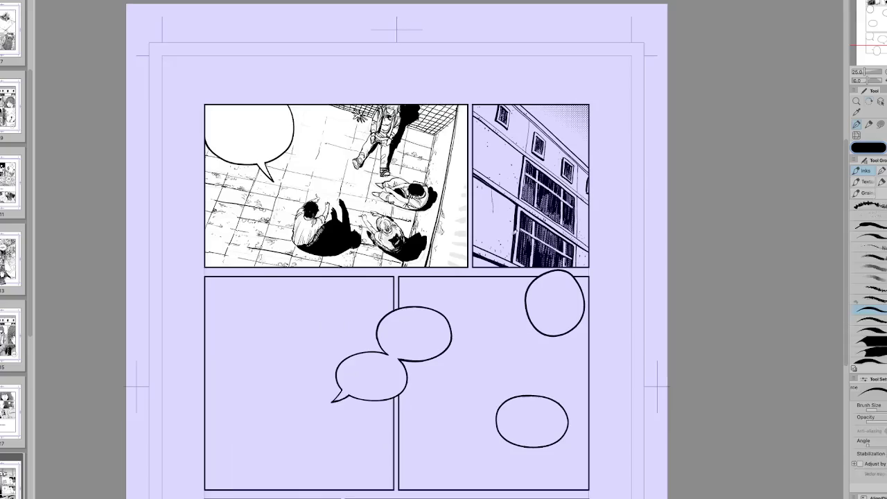
left_click_drag(443, 229, 421, 216)
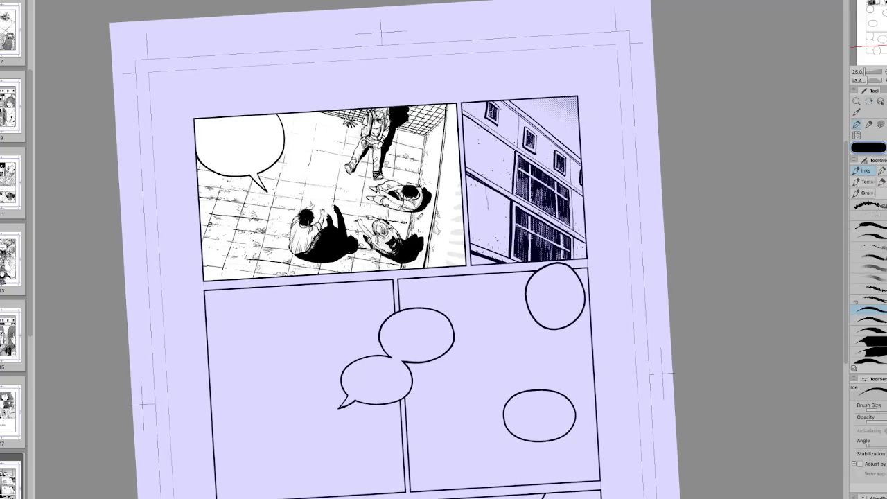
key("h")
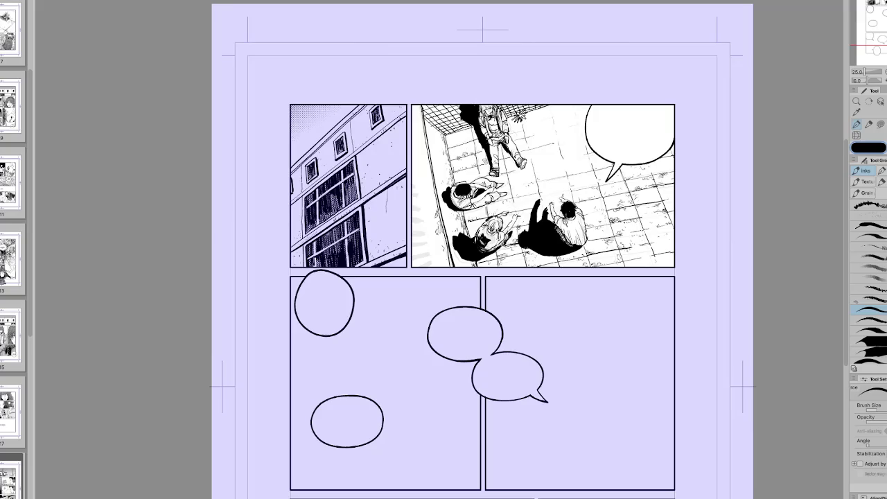
scroll(498, 133, "up", 1)
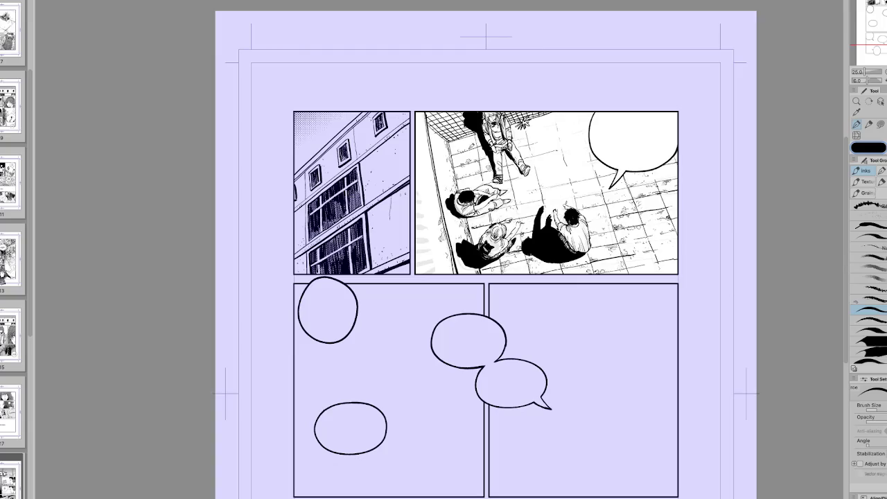
key("h")
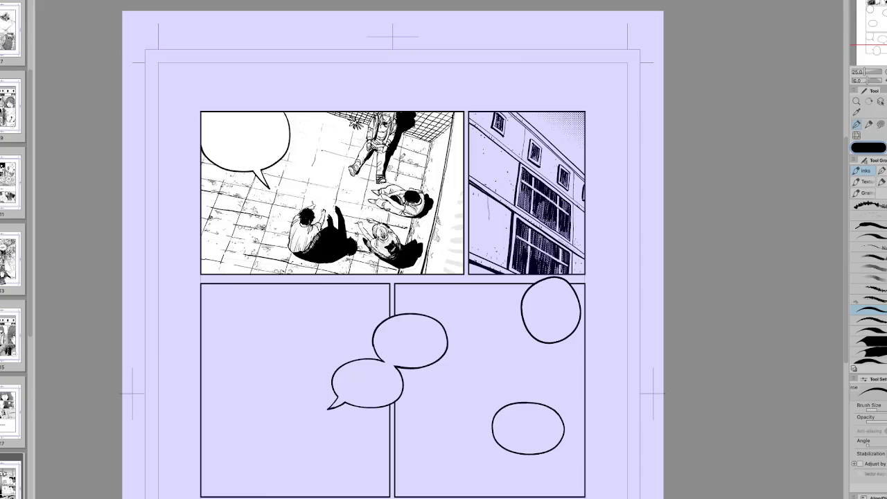
key("h")
left_click_drag(579, 318, 563, 406)
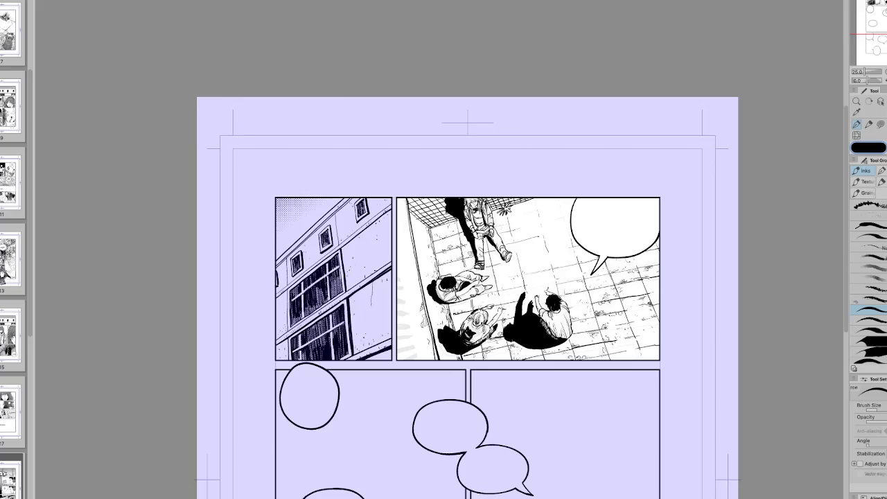
Lasso the strip along the courtyard's left wall, transform it, confirm and deselect.
key("m")
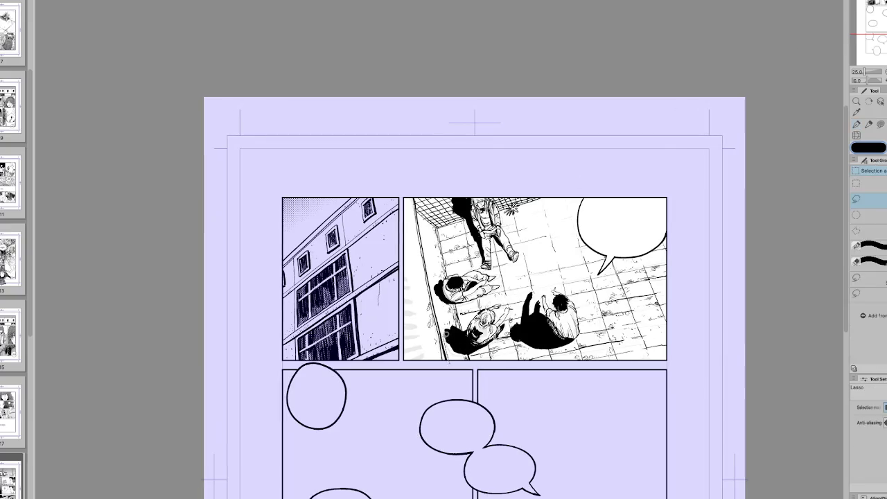
left_click_drag(410, 196, 434, 383)
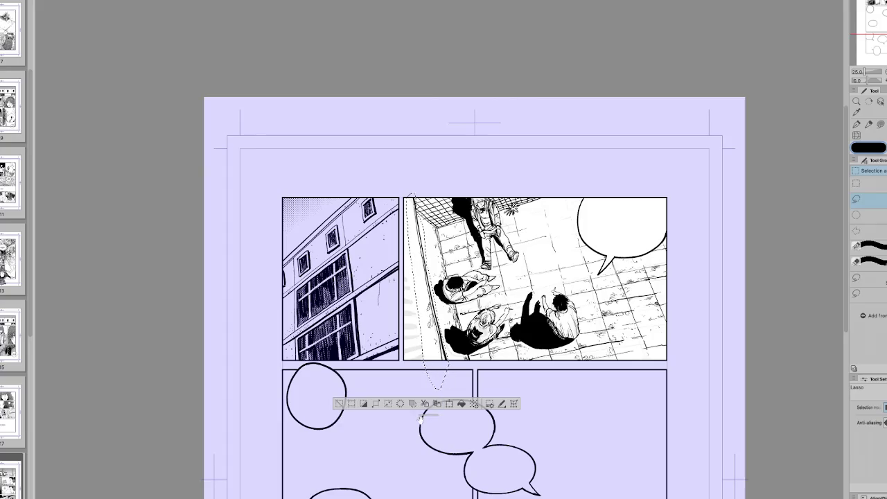
left_click(412, 404)
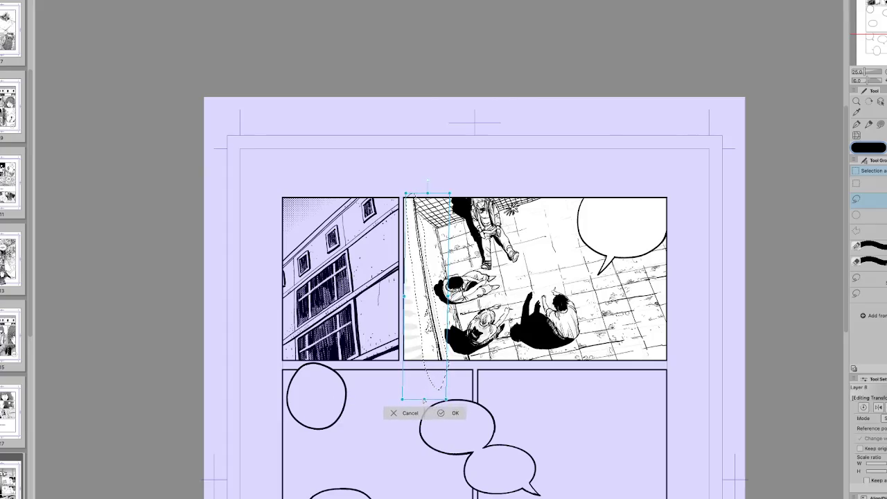
left_click(452, 413)
left_click(432, 474)
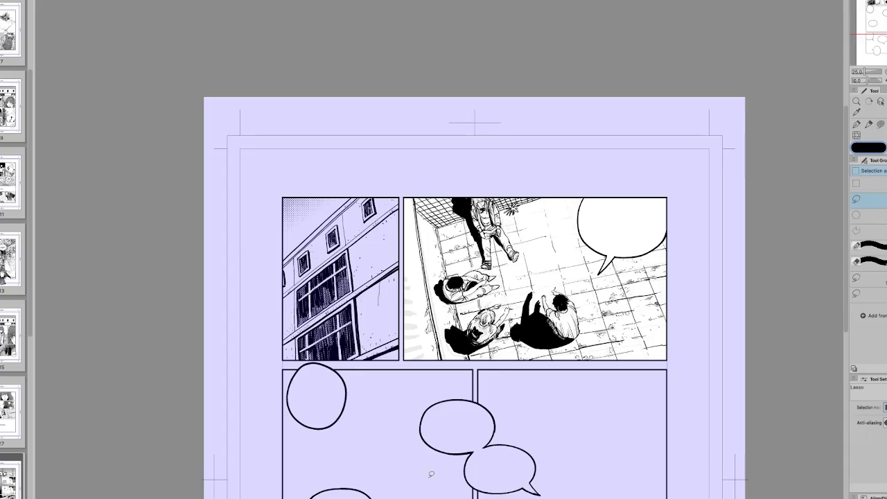
key("p")
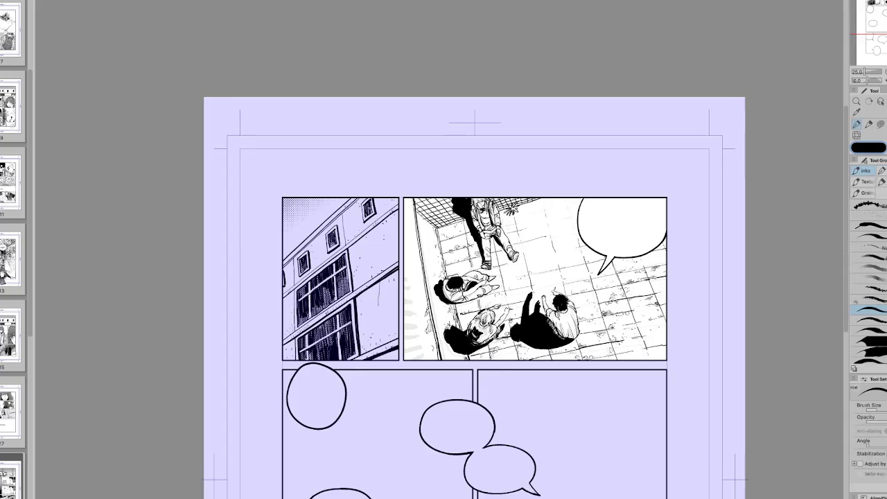
Rotate the view strongly clockwise, reset it, then mirror and tilt it diagonally.
key("r")
left_click_drag(449, 334, 361, 208)
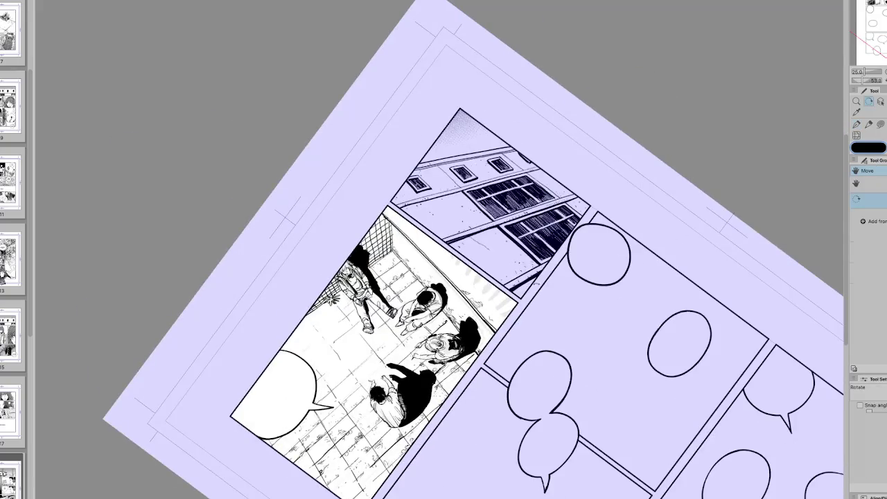
key("Escape")
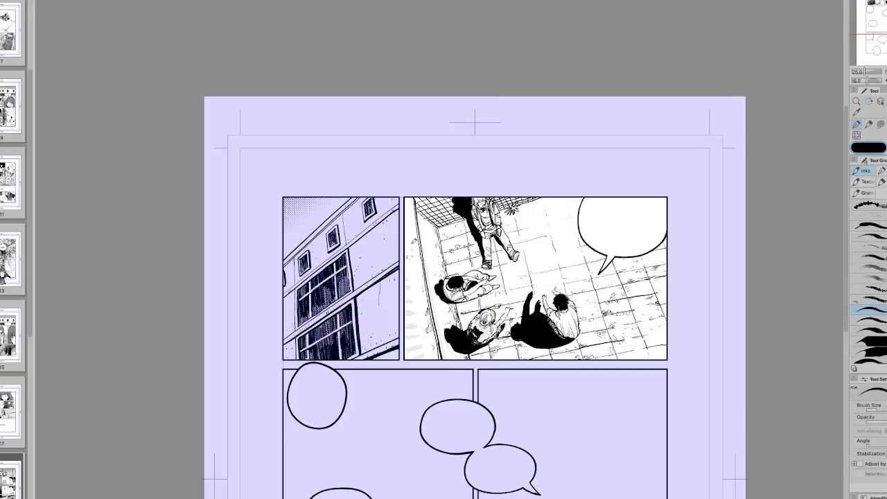
key("h")
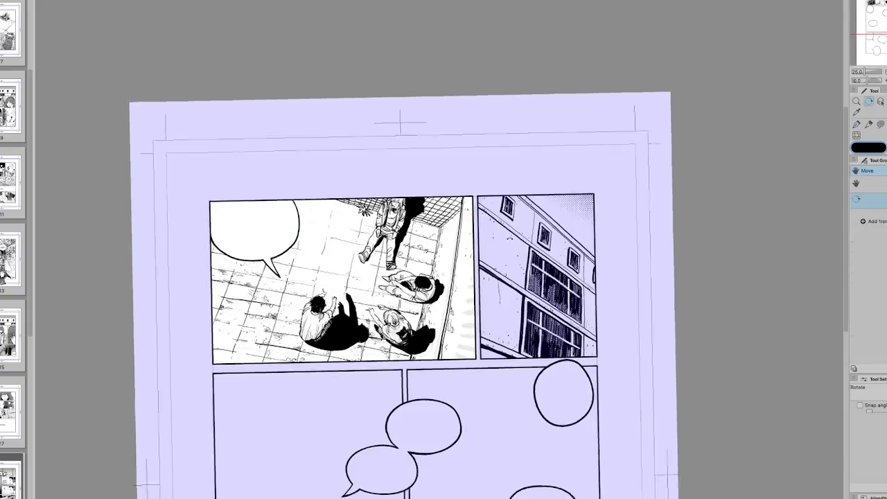
left_click_drag(415, 198, 458, 276)
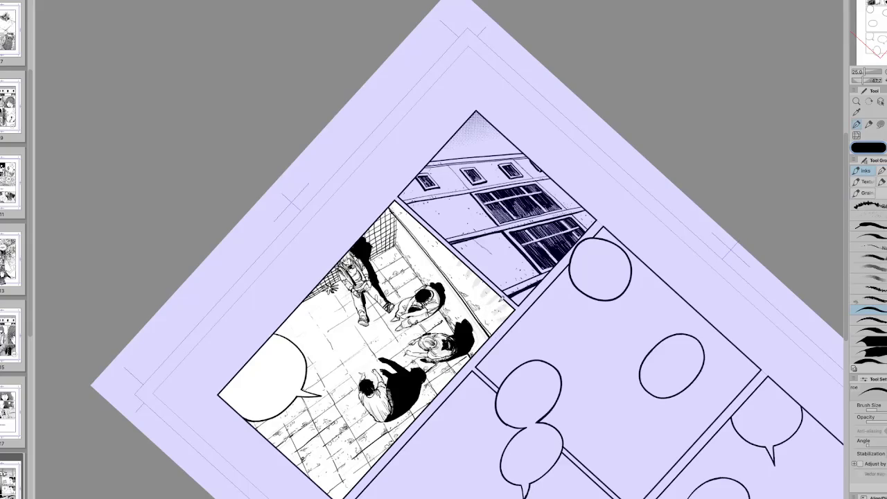
Flip the view horizontally twice, give it a slight tilt, then reset upright and nudge it.
key("e")
key("r")
key("ctrl+shift+h")
left_click_drag(485, 173, 441, 247)
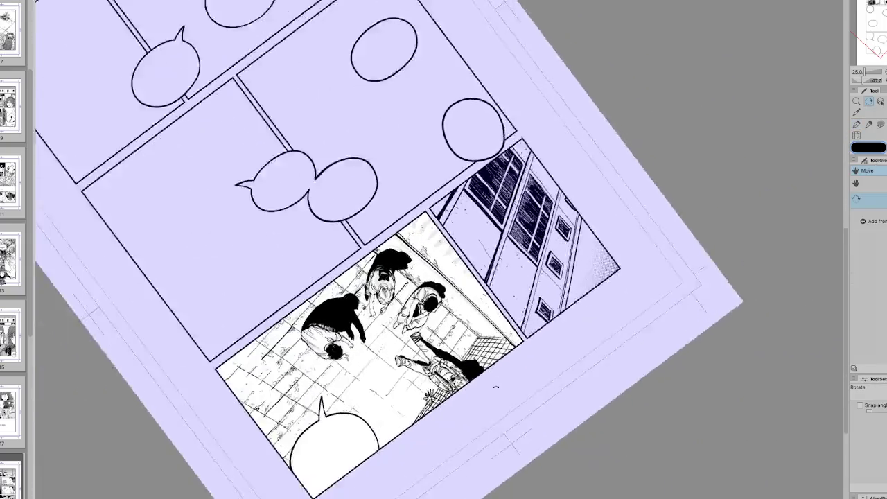
key("p")
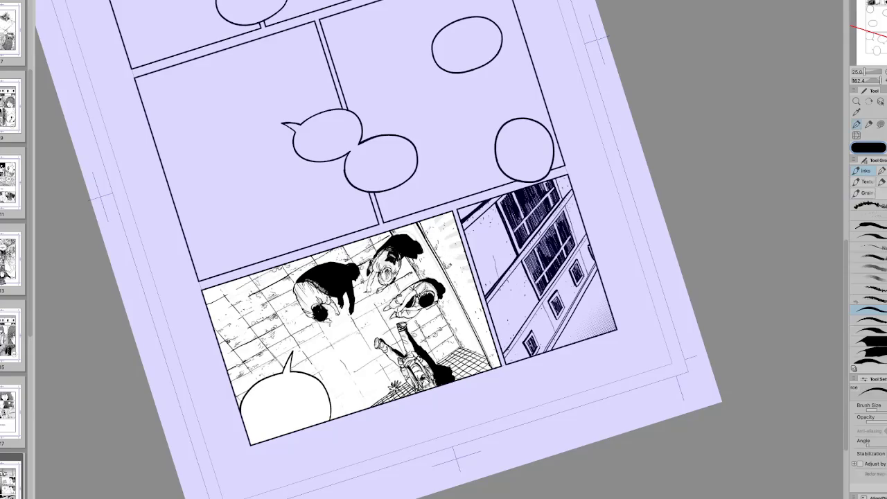
key("ctrl+at")
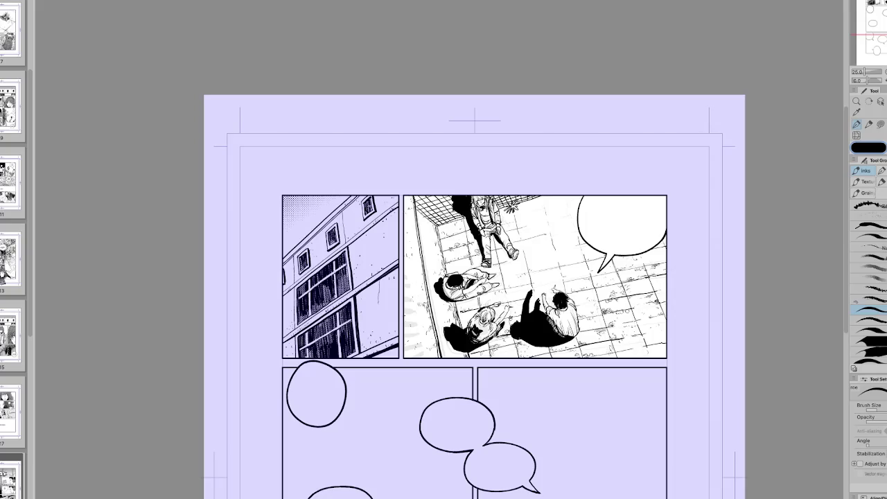
left_click_drag(476, 283, 499, 300)
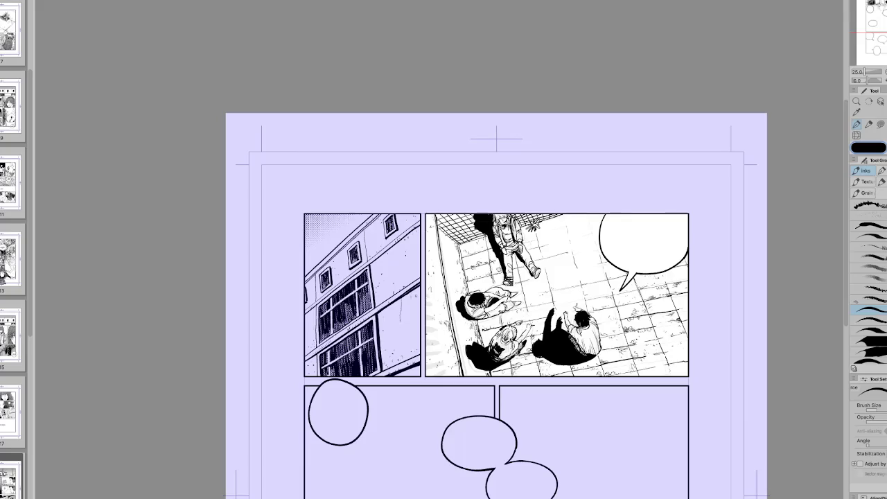
Move the view up to the top panels and set it to a quarter-turn tilt.
left_click_drag(879, 8, 873, 19)
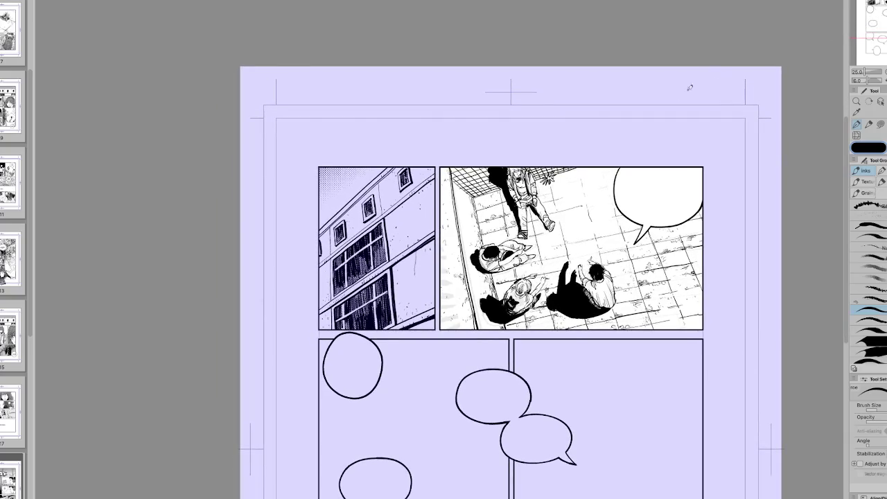
key("h")
mouse_move(636, 304)
left_mouse_down()
mouse_move(470, 309)
mouse_move(561, 151)
mouse_move(407, 196)
left_mouse_up()
key("ctrl+@")
key("r")
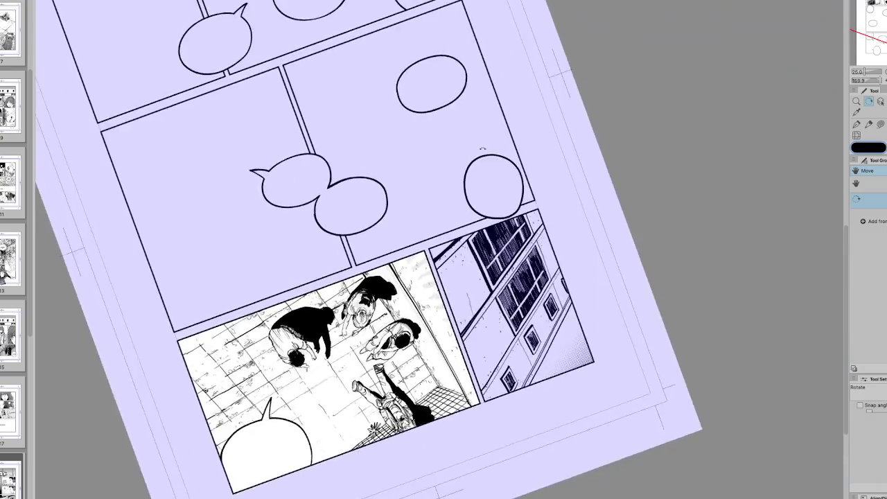
key("p")
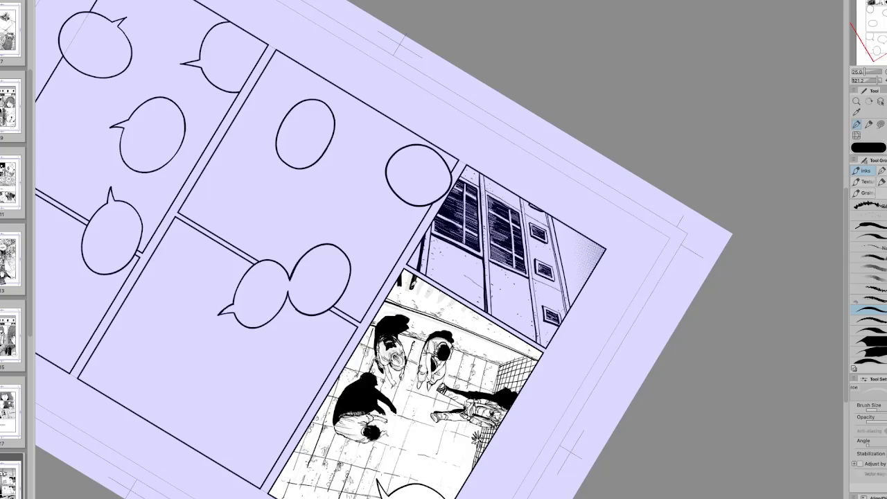
key("ctrl+@")
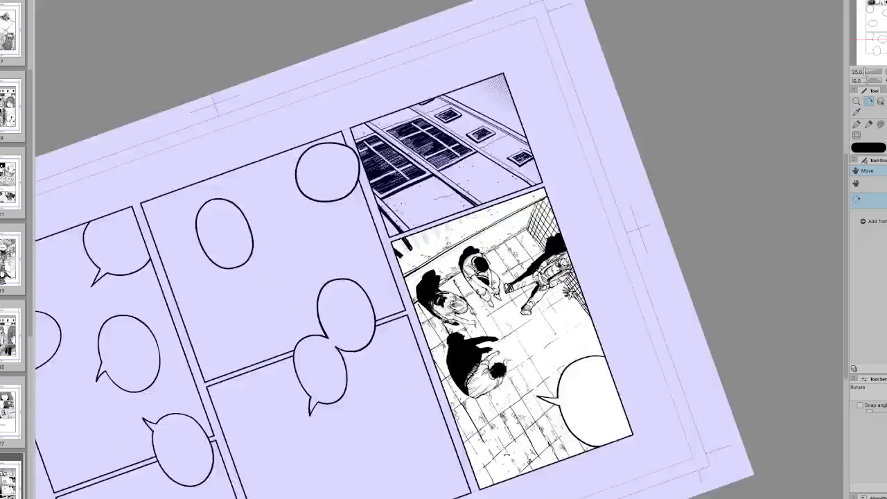
Zoom in and tilt the page about 20° clockwise, and fine-tune the pen size.
left_click_drag(411, 279, 421, 248)
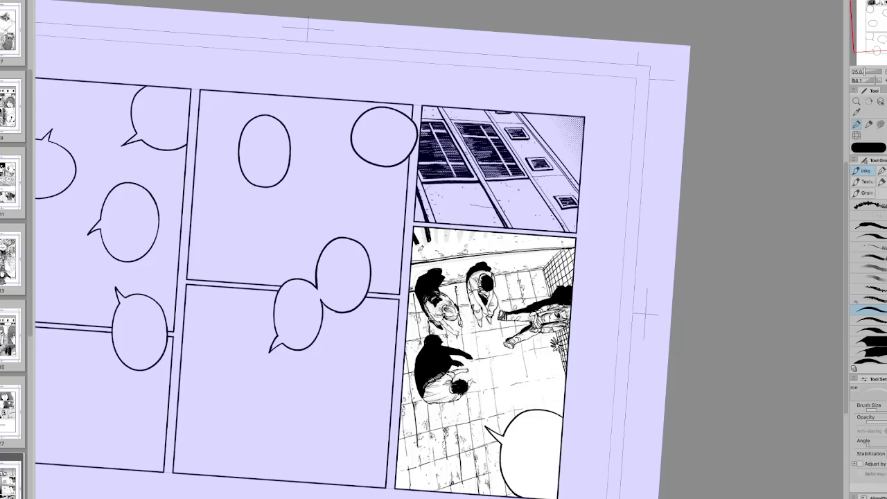
left_click_drag(420, 248, 459, 239)
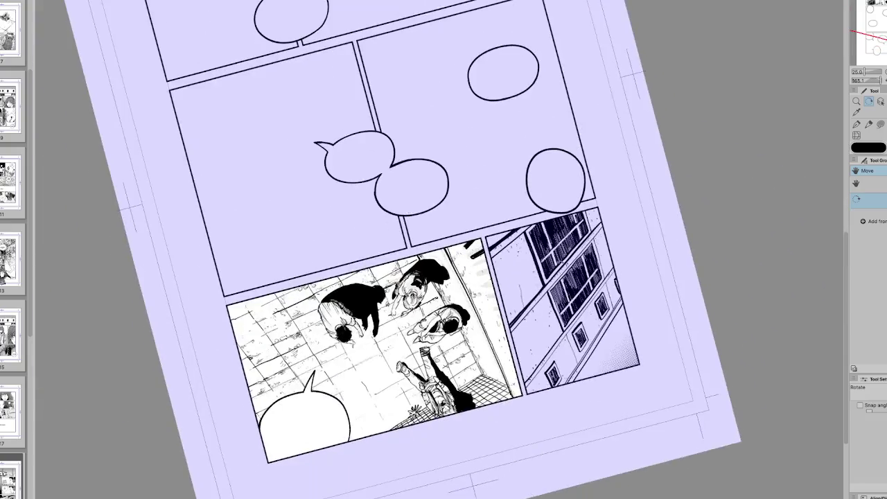
key("bracketright")
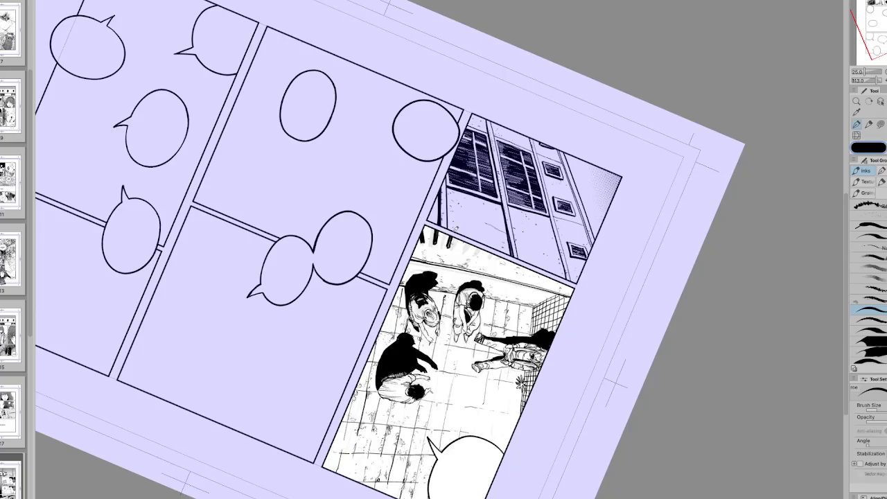
key("bracketleft")
key("bracketright")
Toggle lasso and pen, switch the pen to a lighter colour, and rotate the view.
key("m")
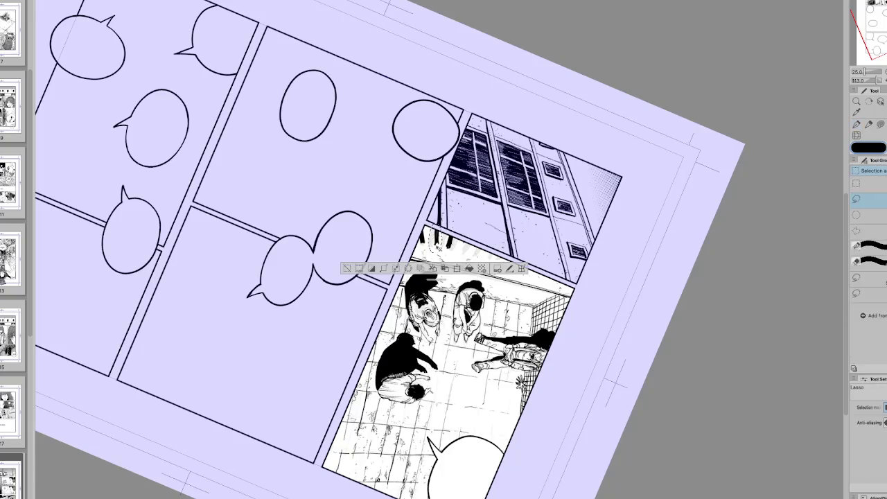
key("p")
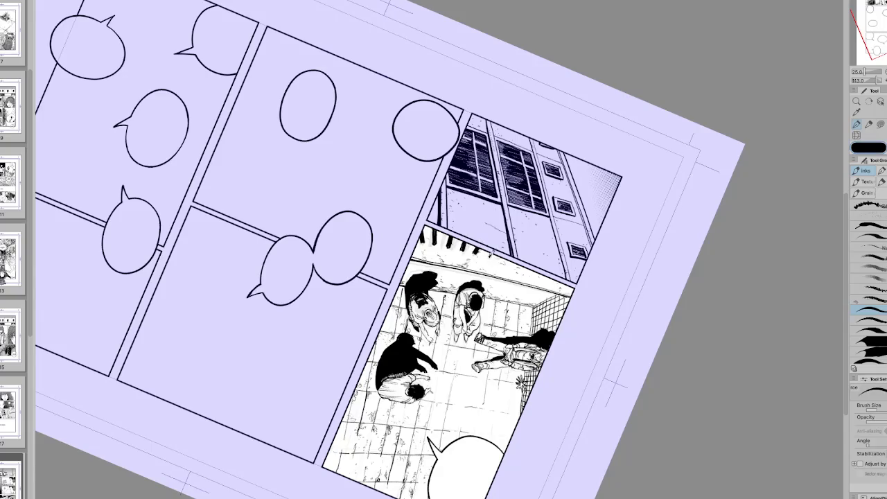
key("c")
key("r")
left_click_drag(524, 245, 550, 405)
key("b")
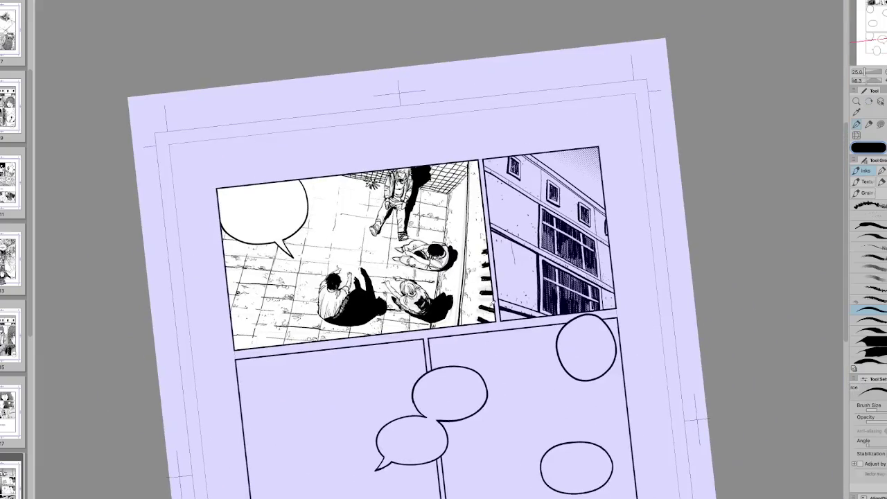
key("h")
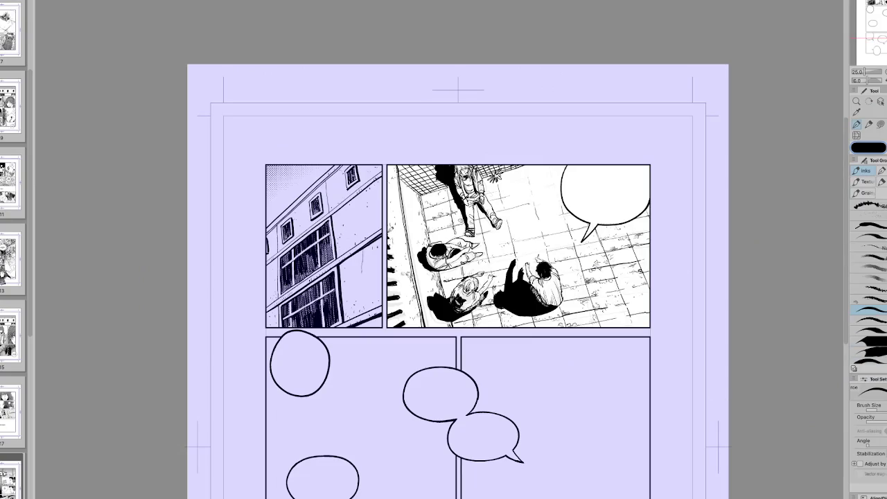
Check the whole page zoomed out, then airbrush grey shading over the courtyard's left side.
key("h")
key("h")
key("ctrl+minus")
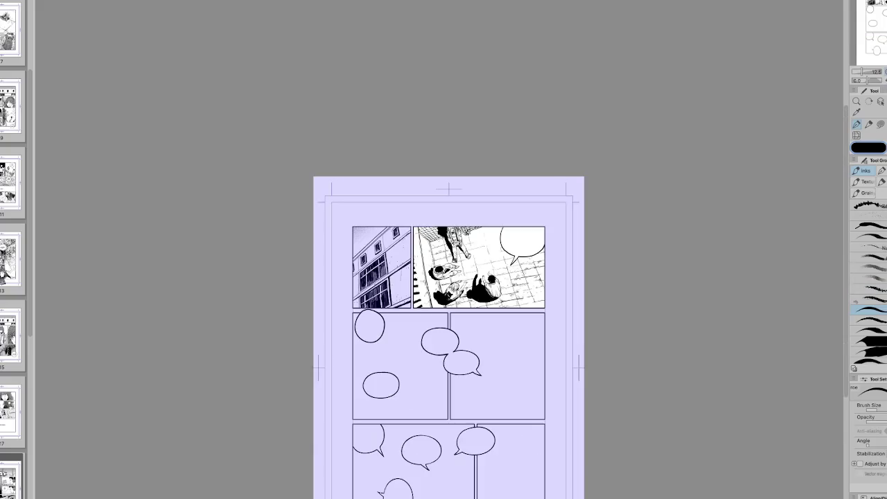
key("ctrl+plus")
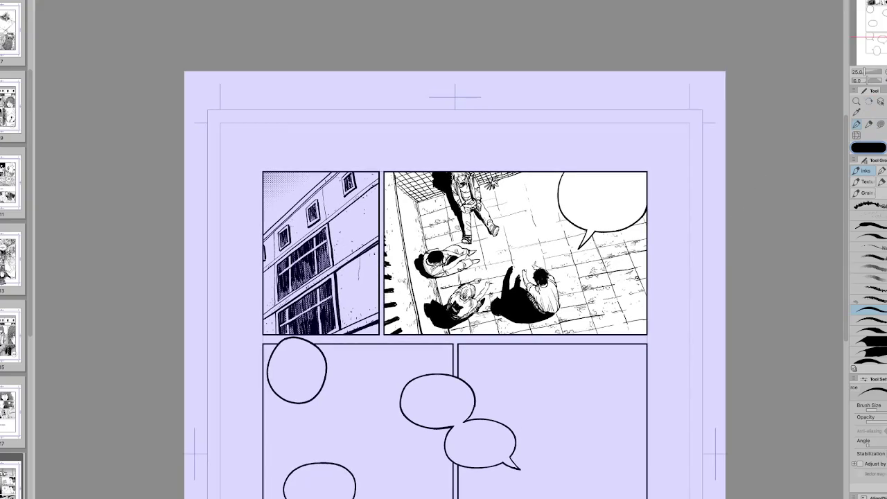
key("b")
mouse_move(501, 381)
left_mouse_down()
mouse_move(367, 143)
mouse_move(374, 309)
mouse_move(562, 166)
left_mouse_up()
key("ctrl+z")
key("ctrl+z")
key("ctrl+z")
key("ctrl+z")
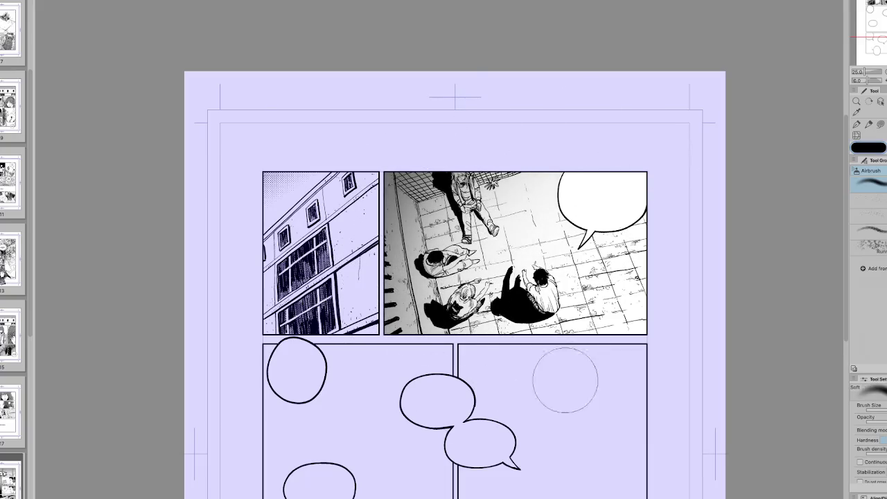
left_click_drag(569, 379, 589, 298)
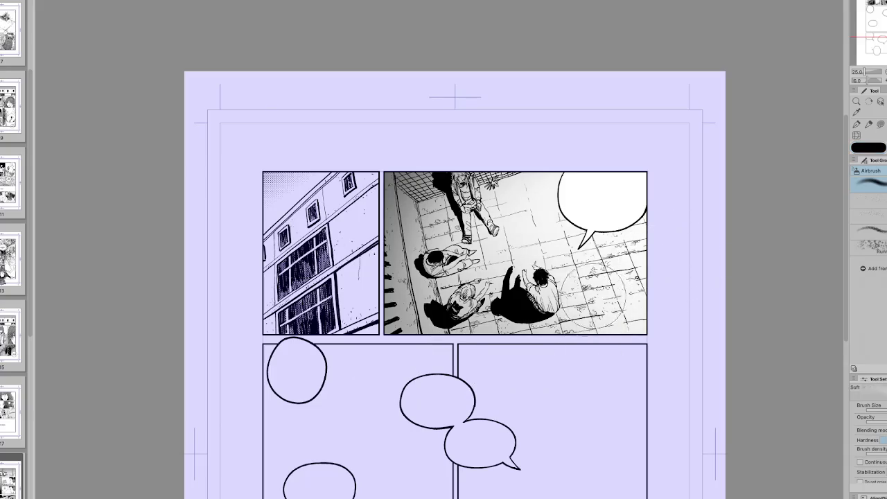
key("ctrl+z")
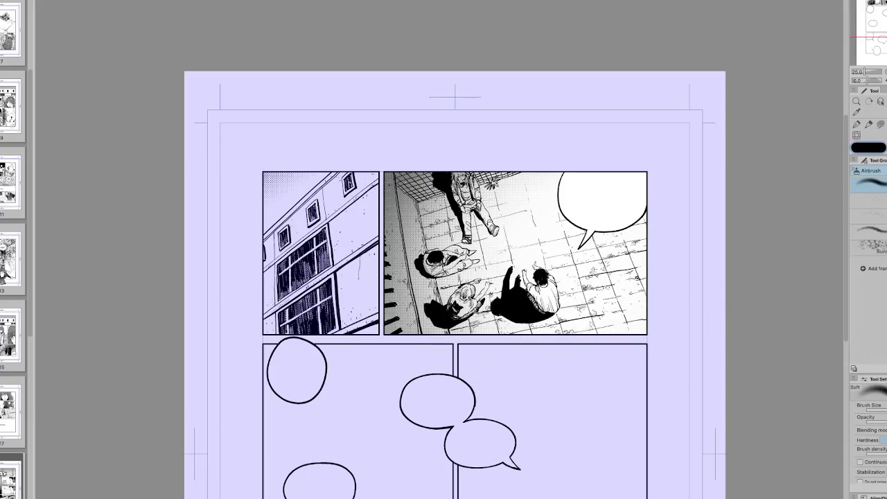
key("h")
key("h")
key("ctrl+z")
key("h")
key("h")
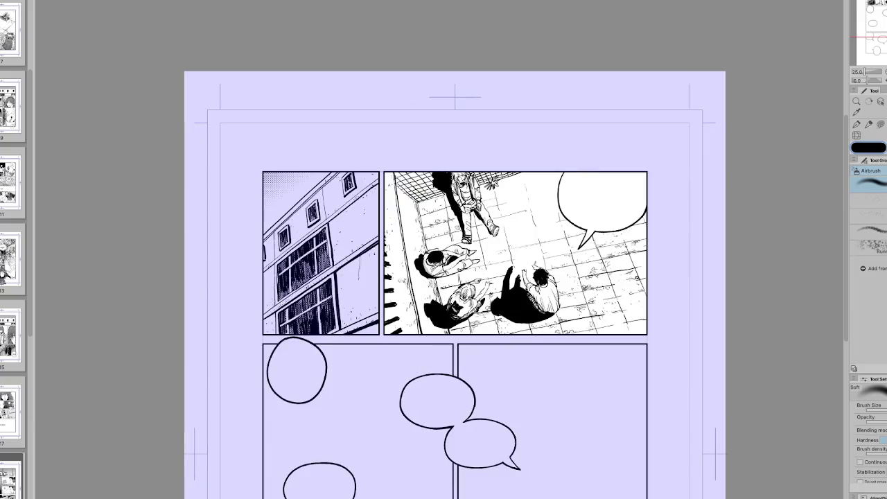
key("m")
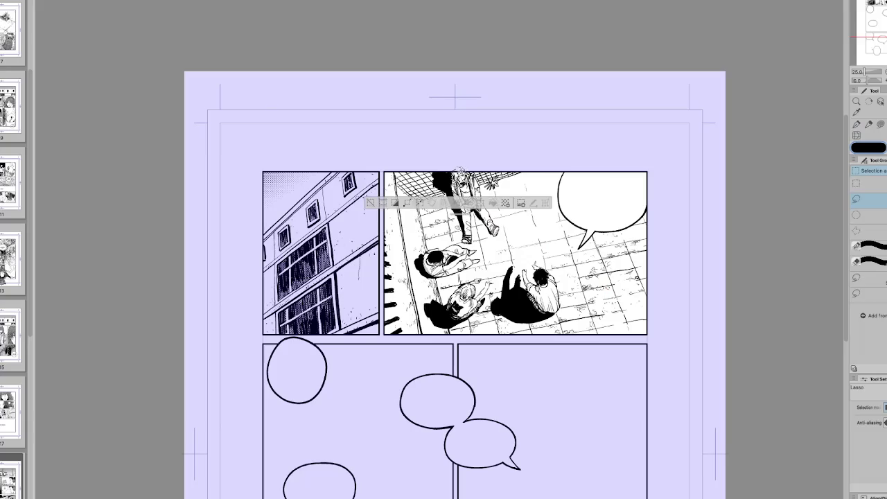
key("ctrl+d")
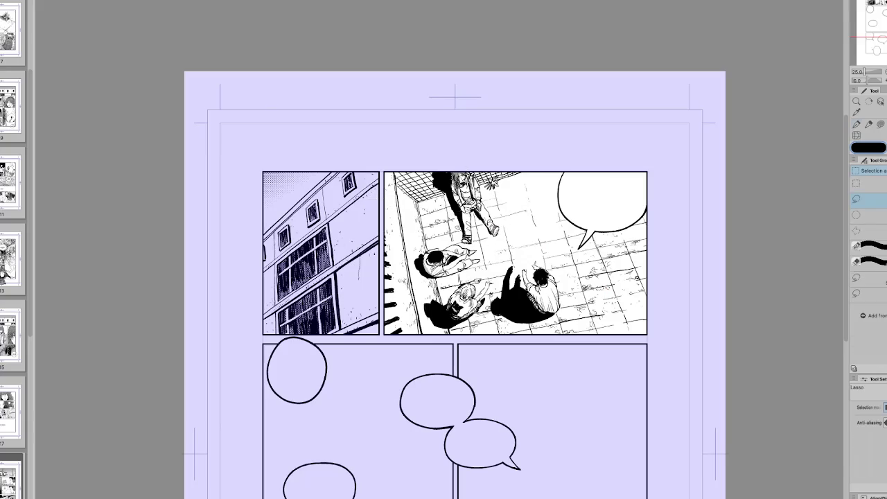
key("p")
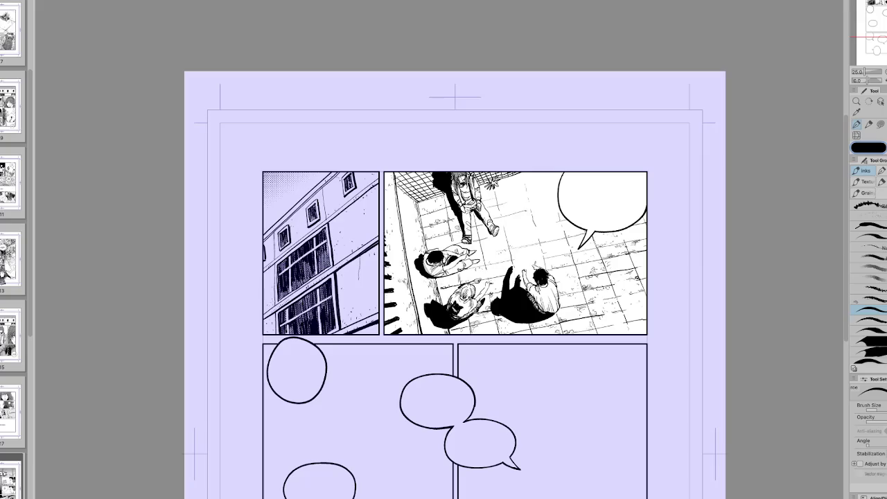
left_click_drag(658, 148, 644, 138)
key("g")
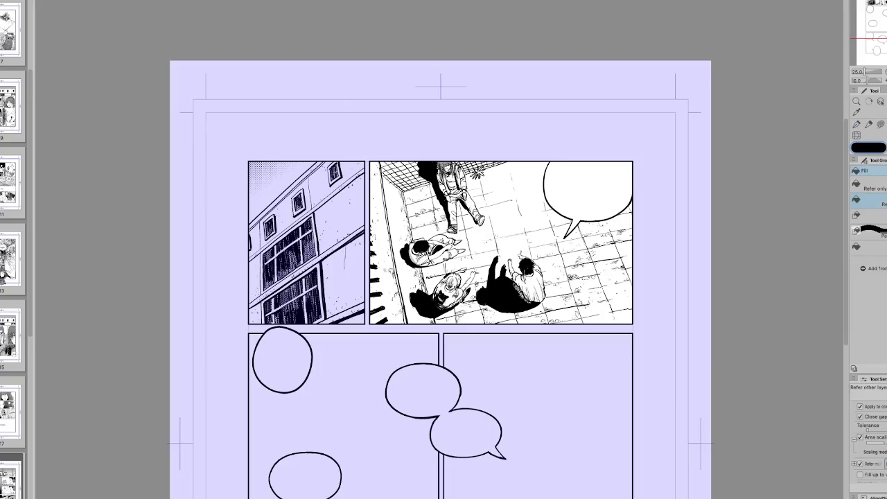
left_click(454, 251)
key("p")
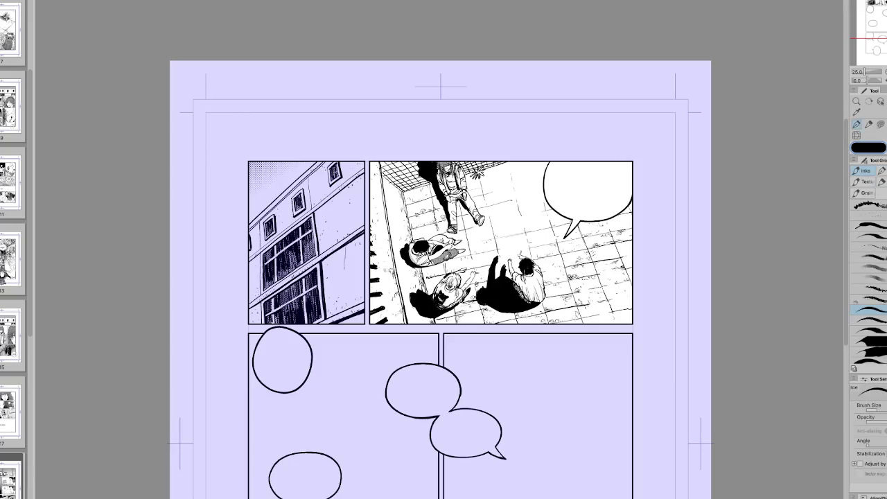
key("g")
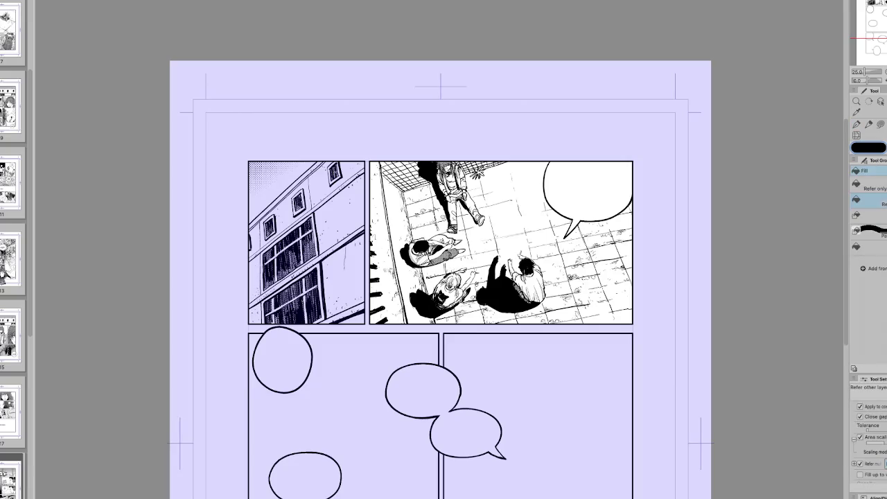
key("p")
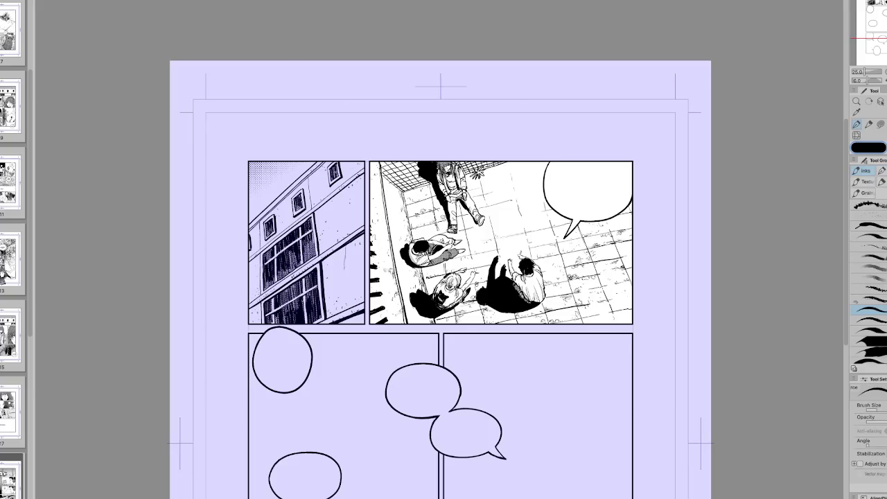
key("g")
key("r")
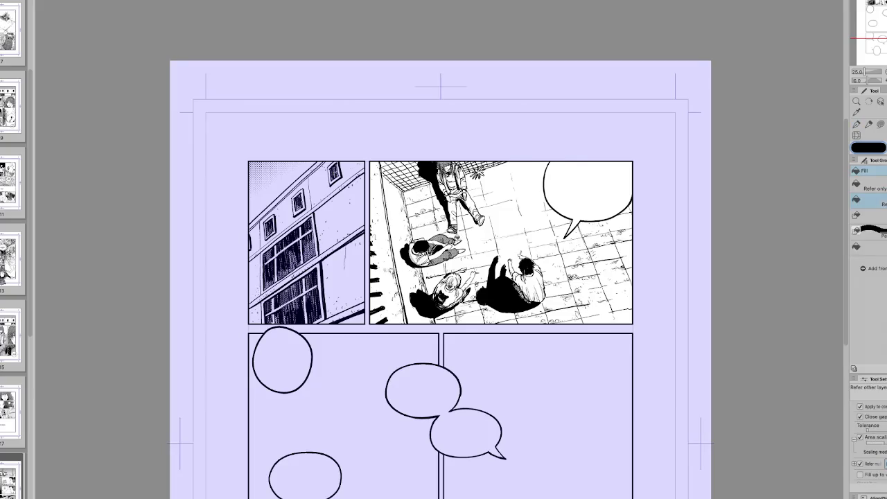
left_click_drag(555, 208, 624, 381)
key("p")
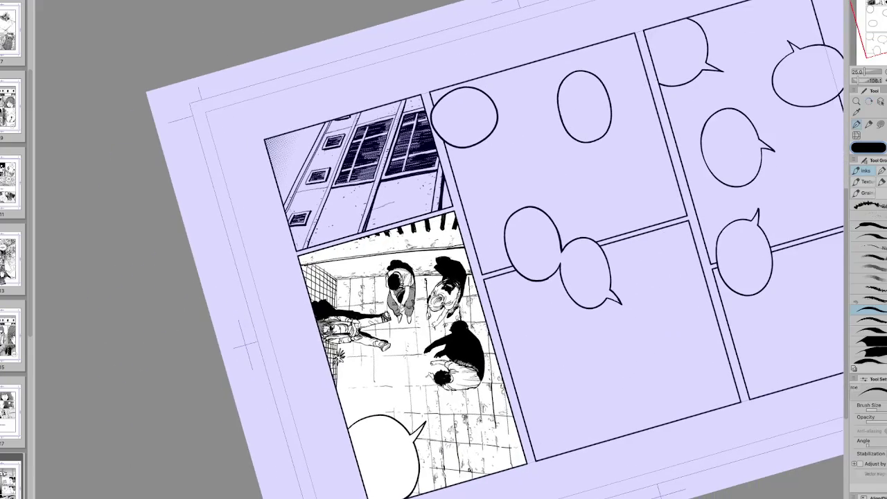
key("g")
key("ctrl+0")
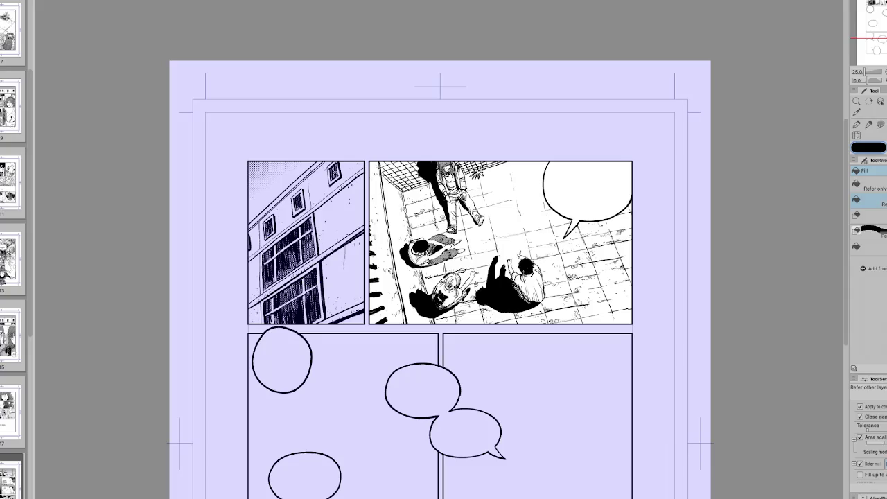
key("w")
left_click(452, 210)
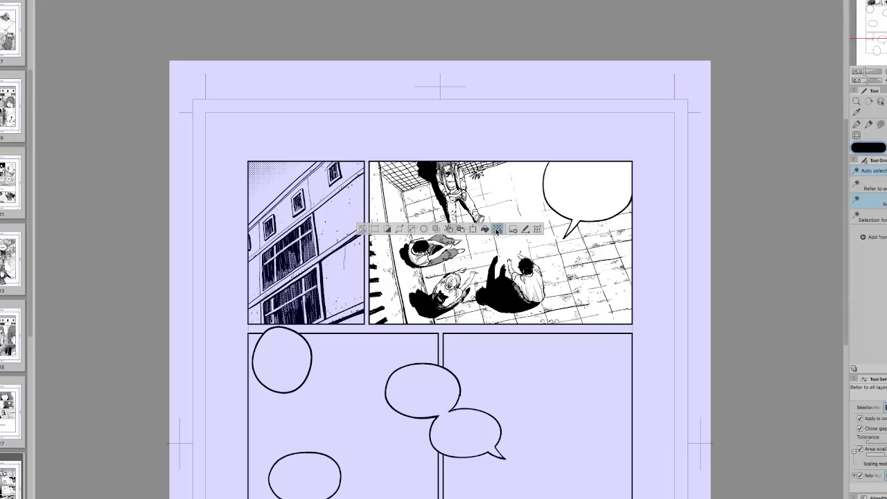
key("ctrl+d")
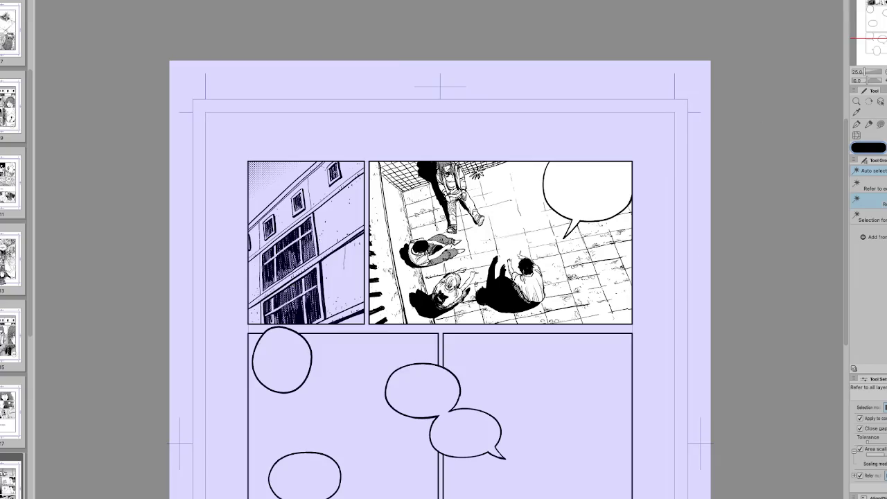
key("b")
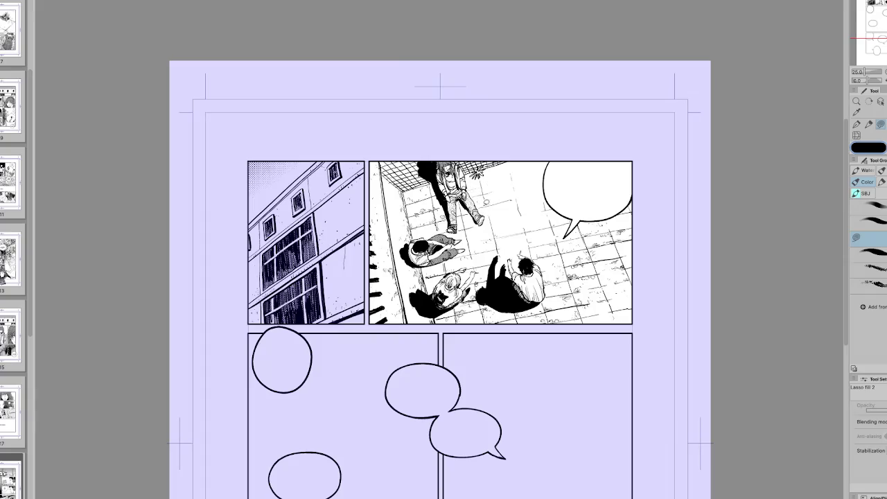
mouse_move(599, 205)
left_mouse_down()
mouse_move(563, 169)
mouse_move(537, 165)
left_mouse_up()
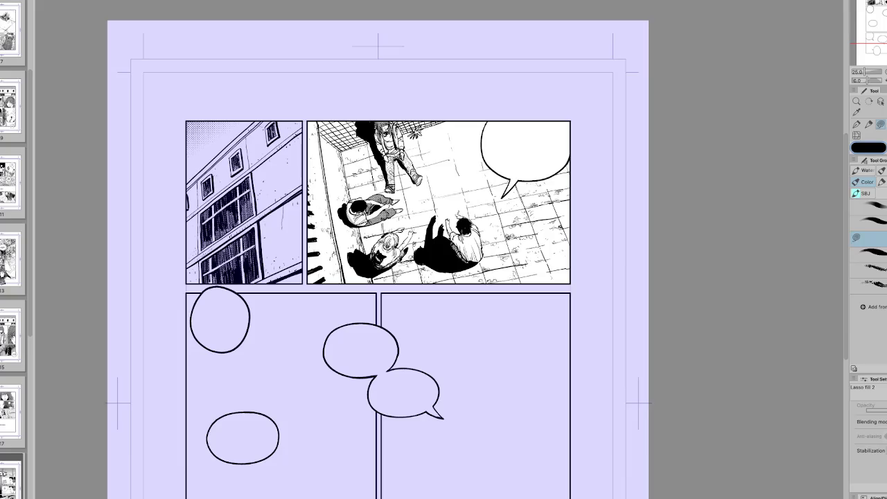
scroll(381, 277, "down", 3)
scroll(381, 277, "left", 5)
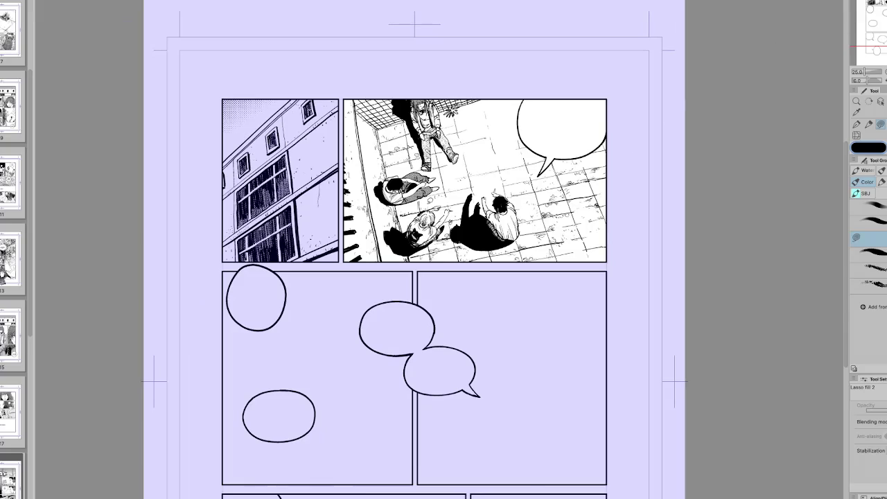
key("g")
key("b")
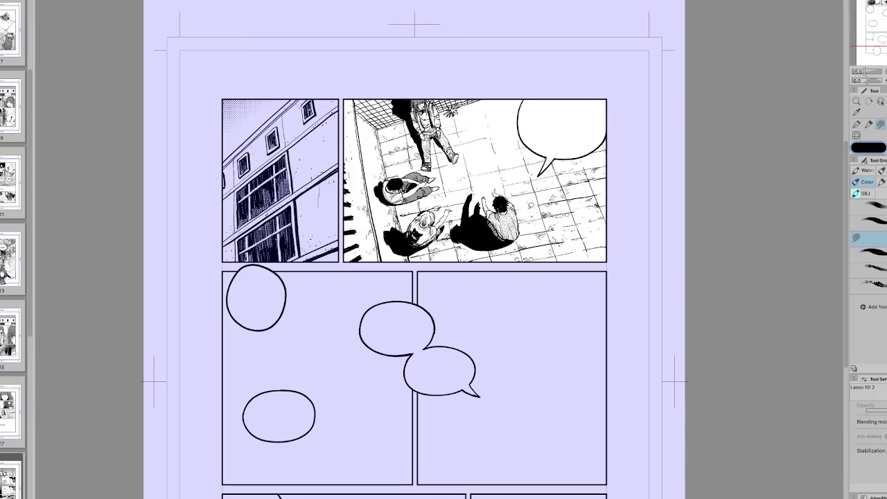
key("ctrl+shift+h")
key("r")
left_click_drag(555, 208, 569, 249)
key("b")
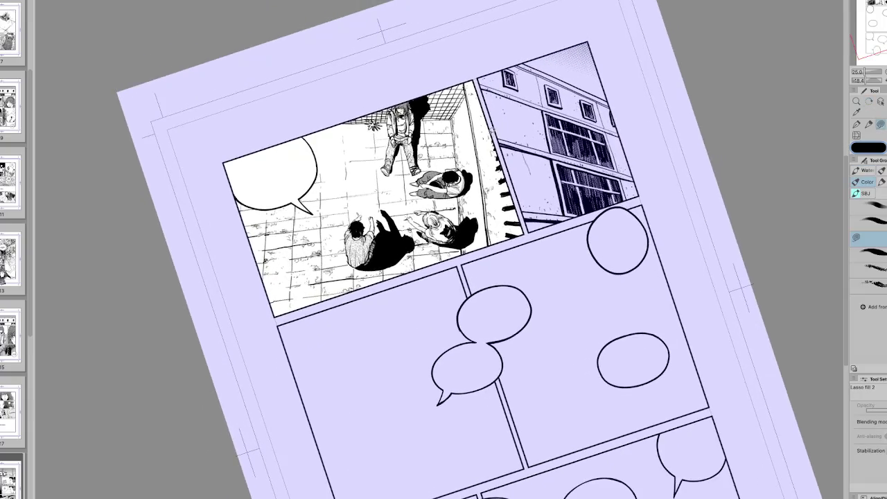
key("ctrl+shift+h")
key("g")
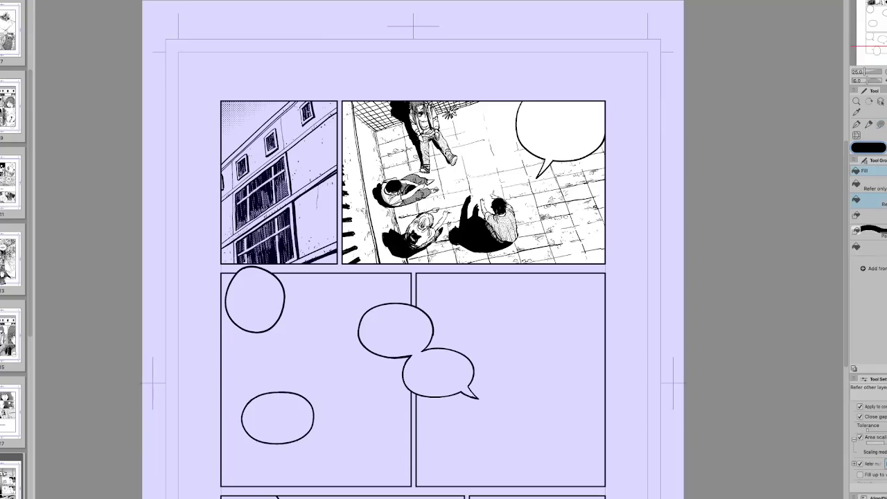
key("b")
key("m")
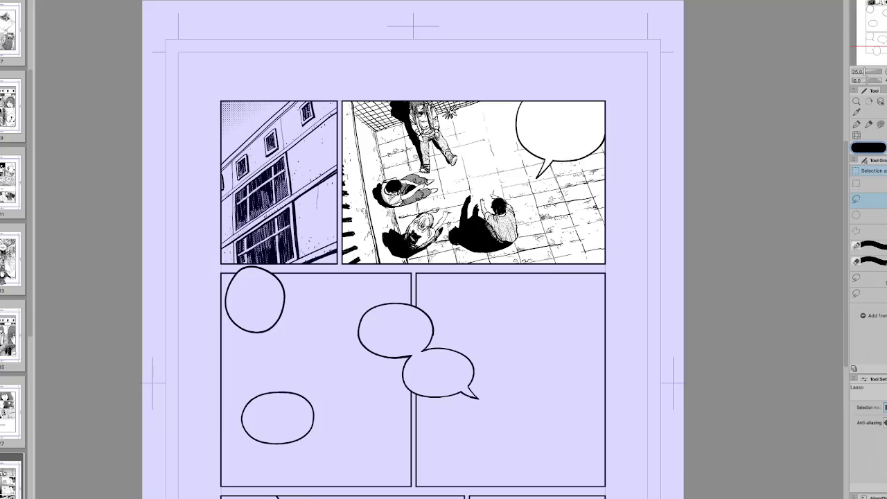
key("ctrl+a")
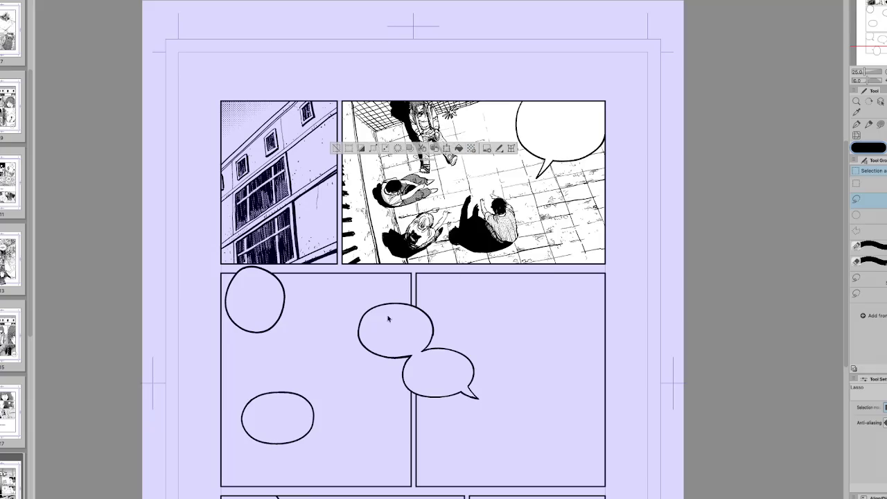
key("ctrl+d")
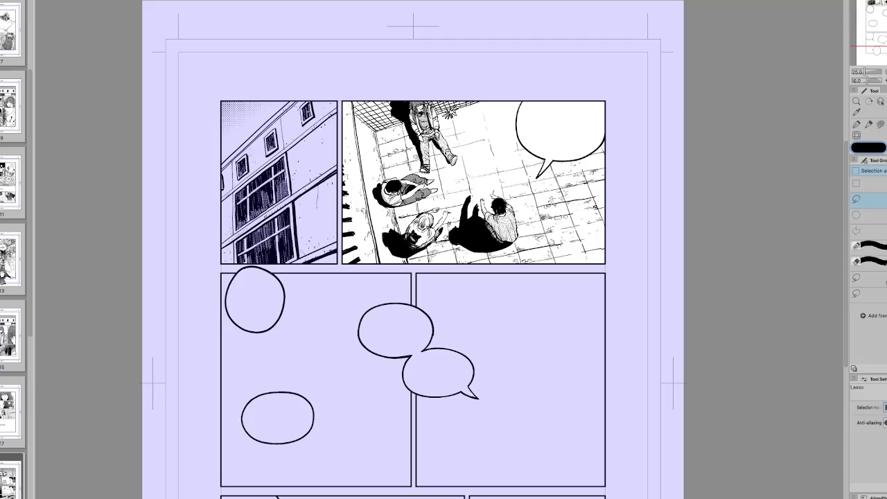
key("h")
key("h")
mouse_move(598, 421)
left_mouse_down()
mouse_move(592, 454)
mouse_move(575, 327)
left_mouse_up()
key("h")
key("h")
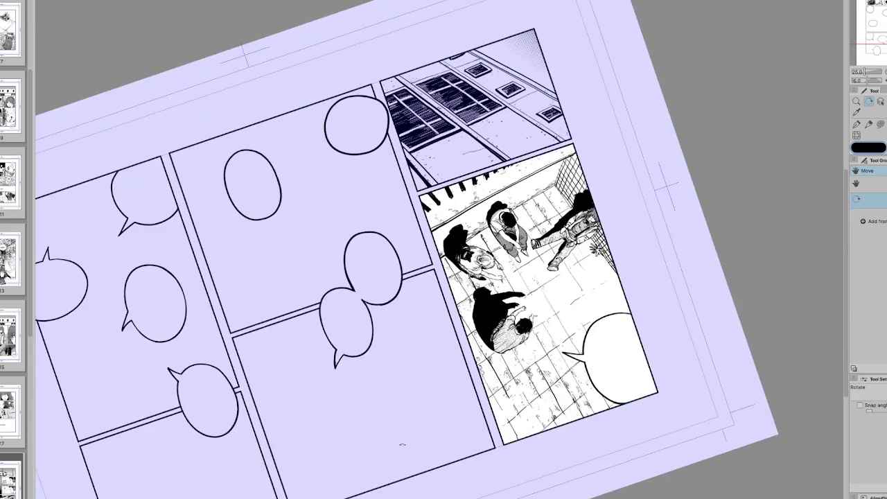
key("p")
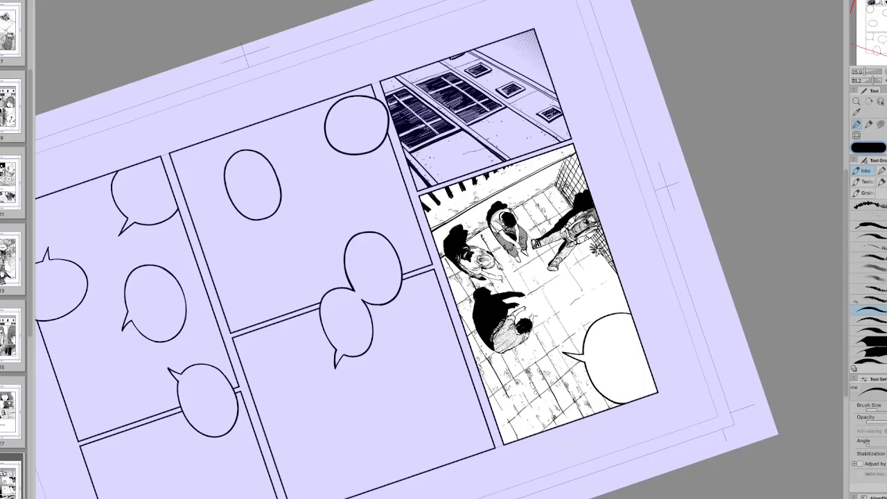
key("h")
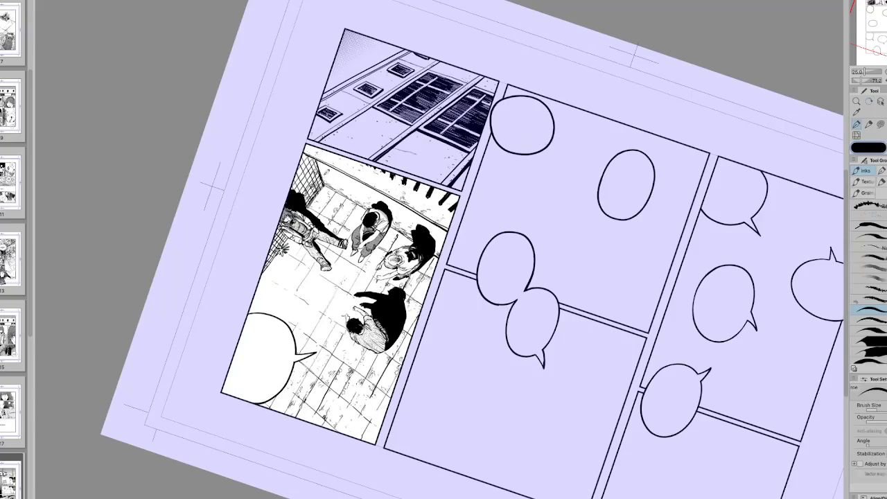
key("h")
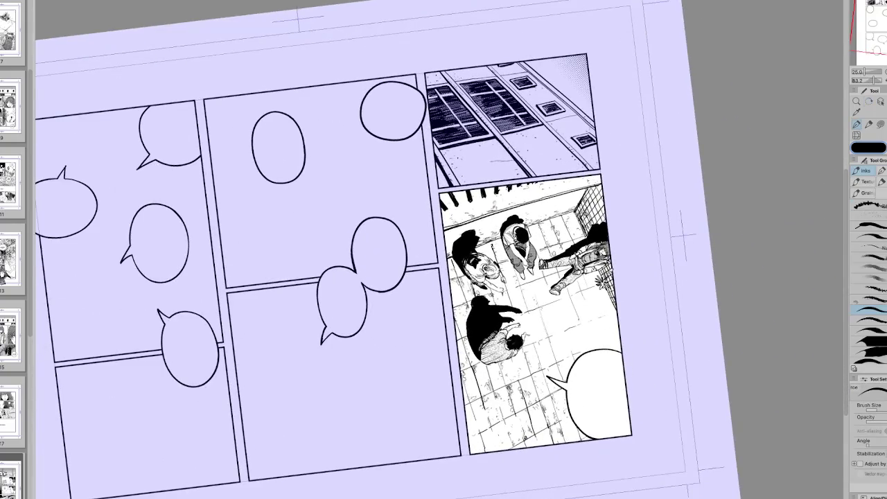
key("ctrl+@")
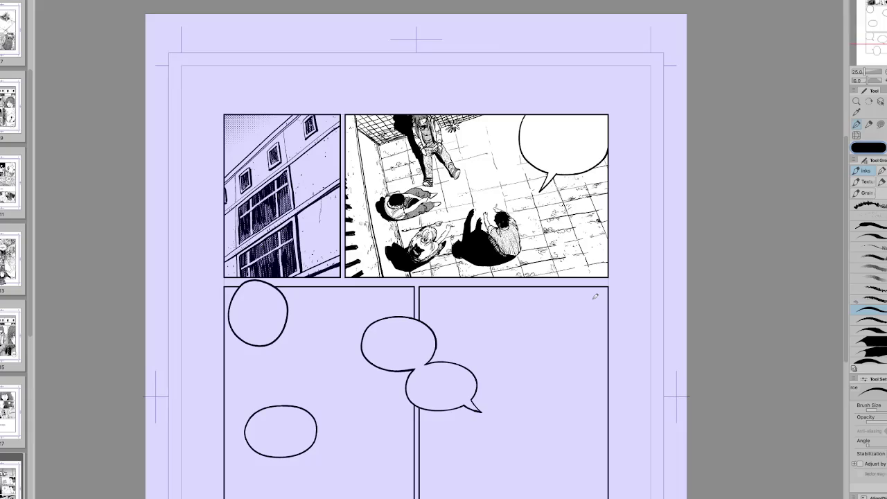
scroll(595, 297, "down", 2)
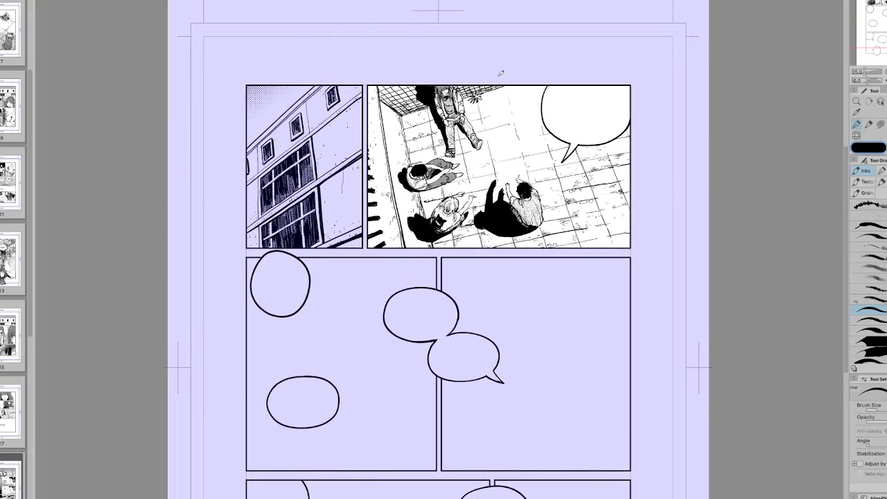
left_click(886, 72)
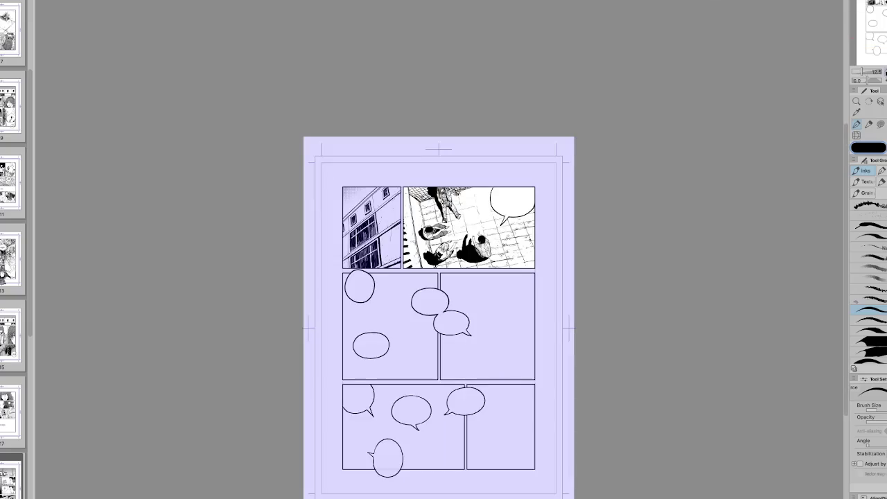
key("ctrl+plus")
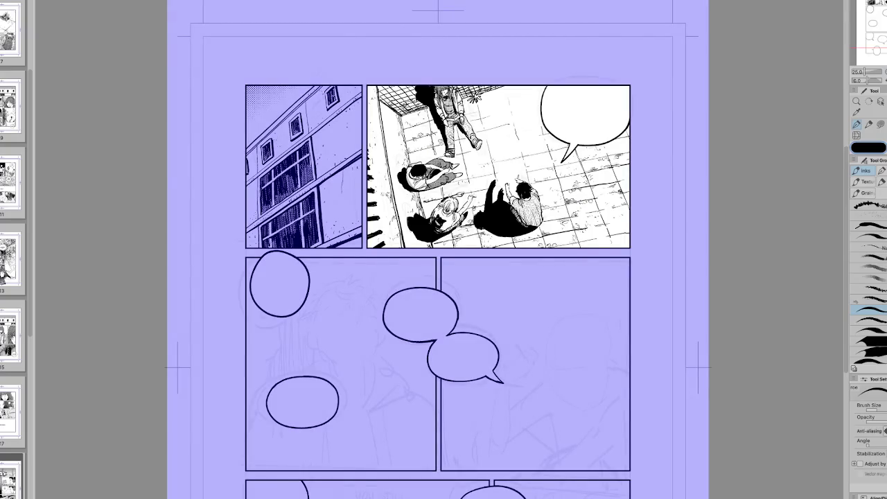
Ink the bald head outline and both ears in the second-row left panel.
scroll(437, 277, "down", 2)
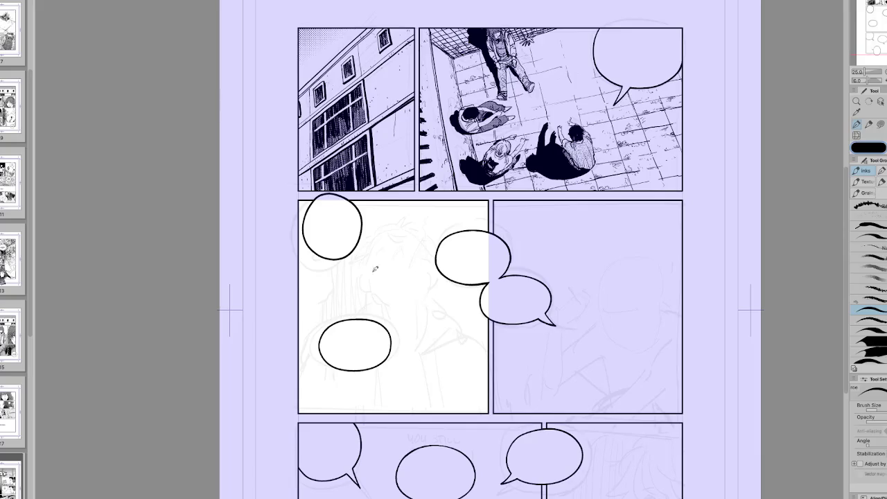
mouse_move(375, 265)
left_mouse_down()
mouse_move(392, 224)
mouse_move(420, 232)
mouse_move(426, 274)
left_mouse_up()
mouse_move(374, 245)
left_mouse_down()
mouse_move(383, 303)
mouse_move(382, 295)
mouse_move(422, 302)
mouse_move(427, 275)
left_mouse_up()
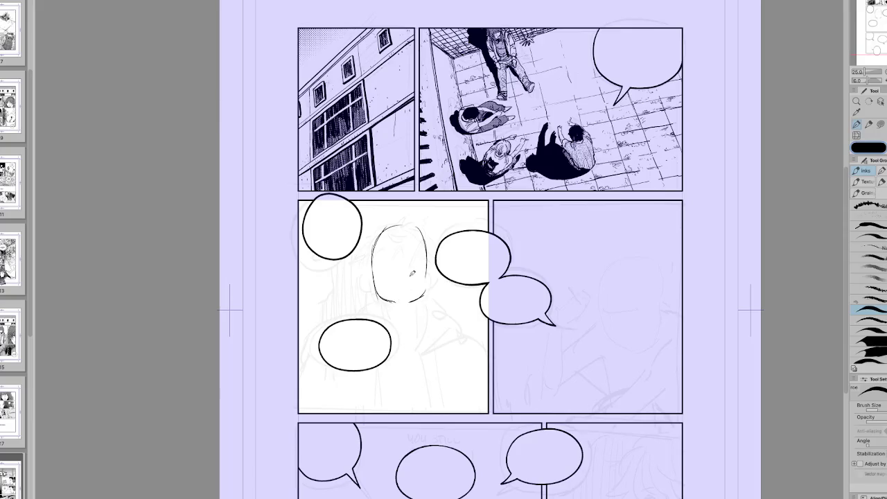
left_click_drag(430, 251, 429, 287)
left_click_drag(373, 268, 375, 290)
mouse_move(423, 281)
left_mouse_down()
mouse_move(434, 268)
mouse_move(431, 285)
left_mouse_up()
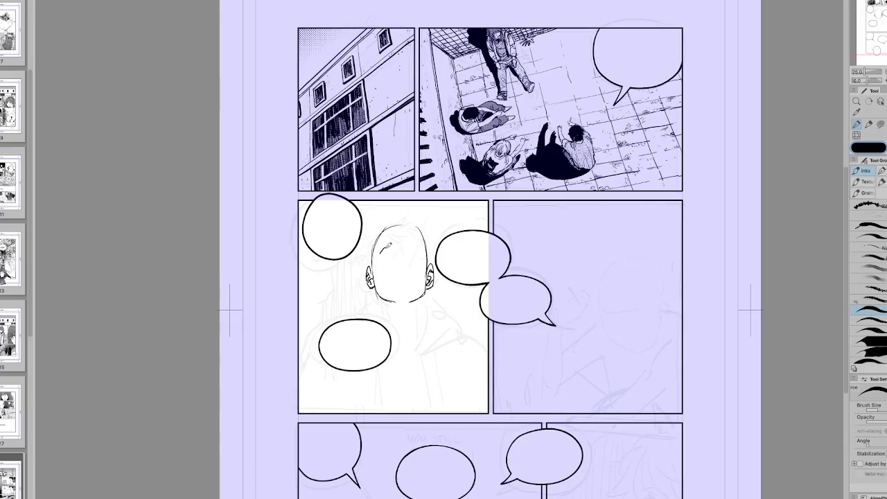
Ink the eyes, redraw the left one cleanly, and lasso the right eye for transforming.
left_click_drag(382, 251, 393, 247)
left_click_drag(383, 254, 419, 254)
key("ctrl+z")
left_click_drag(383, 255, 394, 254)
key("m")
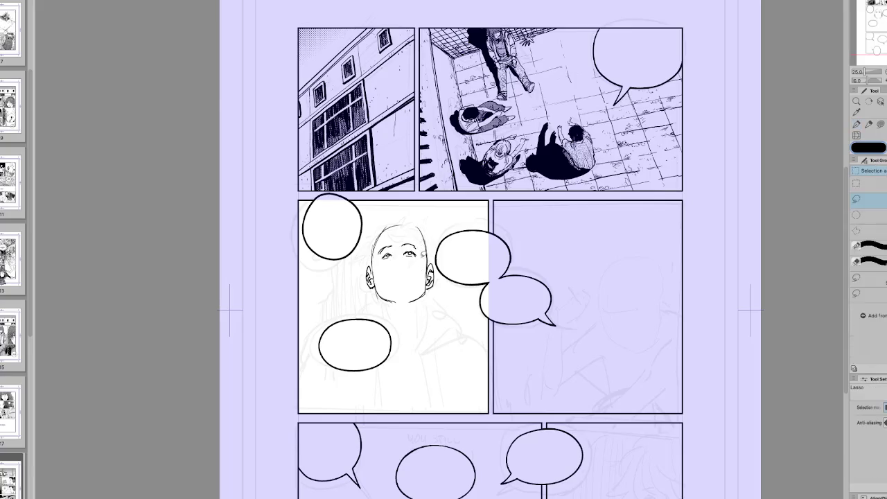
left_click_drag(419, 254, 409, 259)
key("ctrl+t")
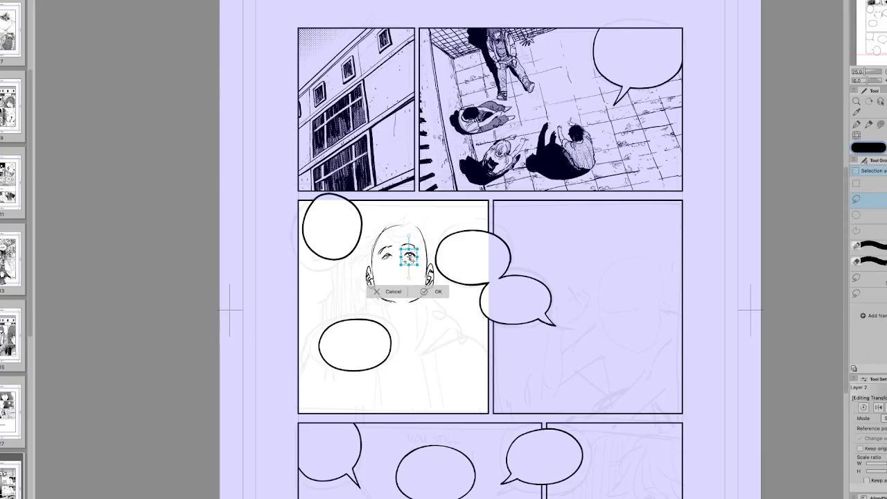
Confirm the eye transform and ink hair strokes over the forehead.
left_click(436, 291)
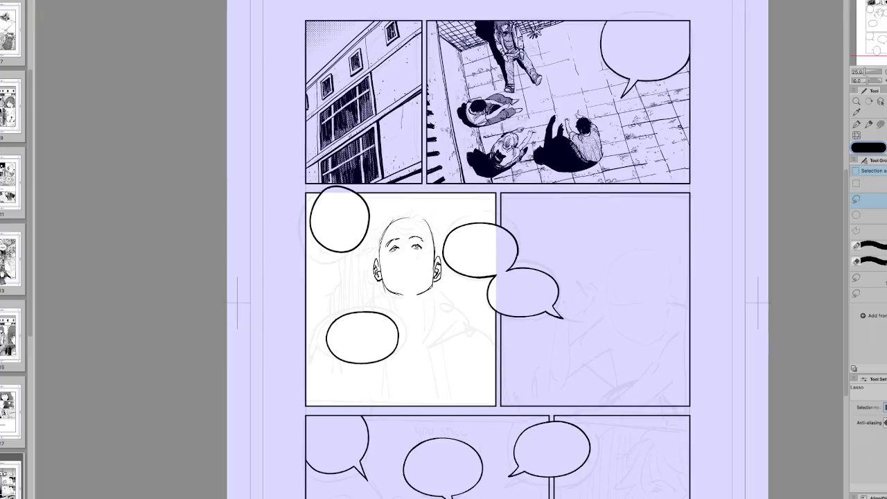
key("p")
key("m")
key("p")
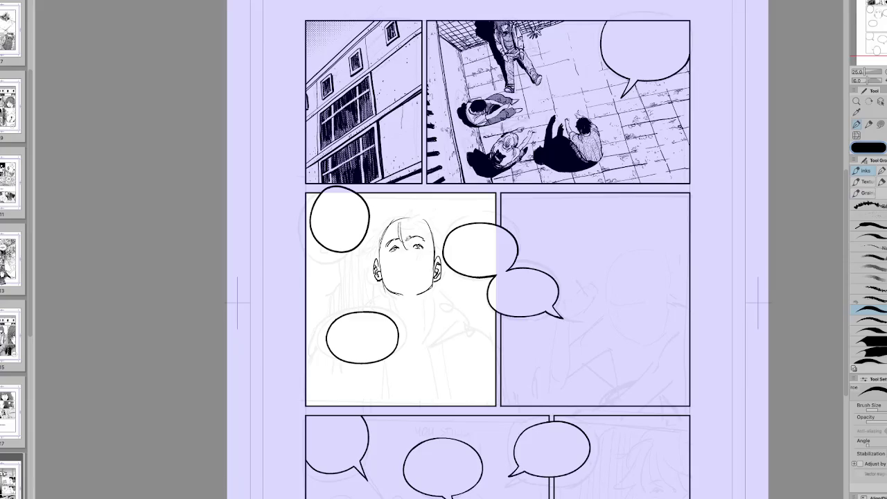
mouse_move(410, 221)
left_mouse_down()
mouse_move(401, 243)
mouse_move(423, 258)
mouse_move(426, 244)
mouse_move(431, 258)
mouse_move(392, 240)
mouse_move(387, 265)
left_mouse_up()
key("ctrl+z")
key("h")
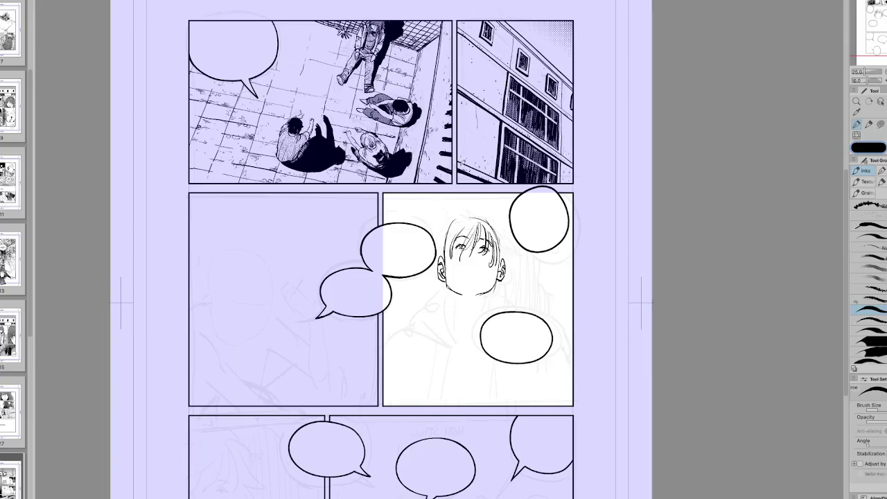
key("h")
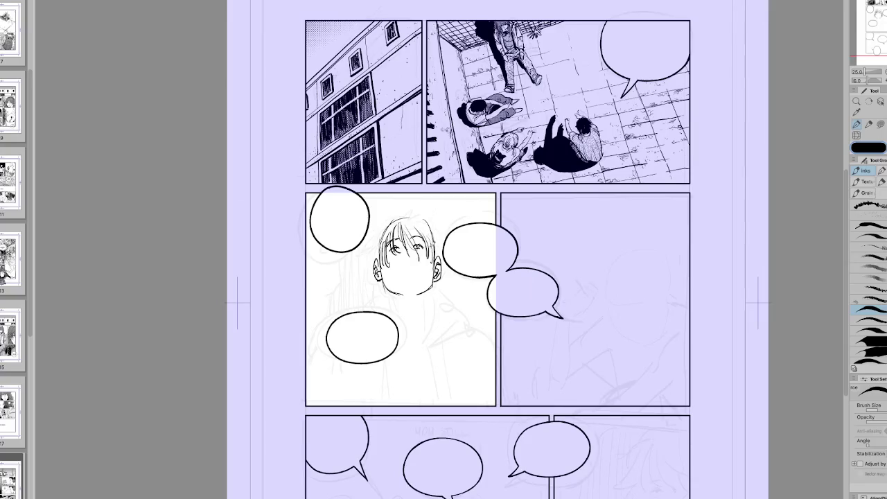
Ink hair on both sides of the head, hatching and the face side, checking mirrored.
mouse_move(424, 218)
left_mouse_down()
mouse_move(444, 247)
mouse_move(439, 256)
mouse_move(447, 237)
left_mouse_up()
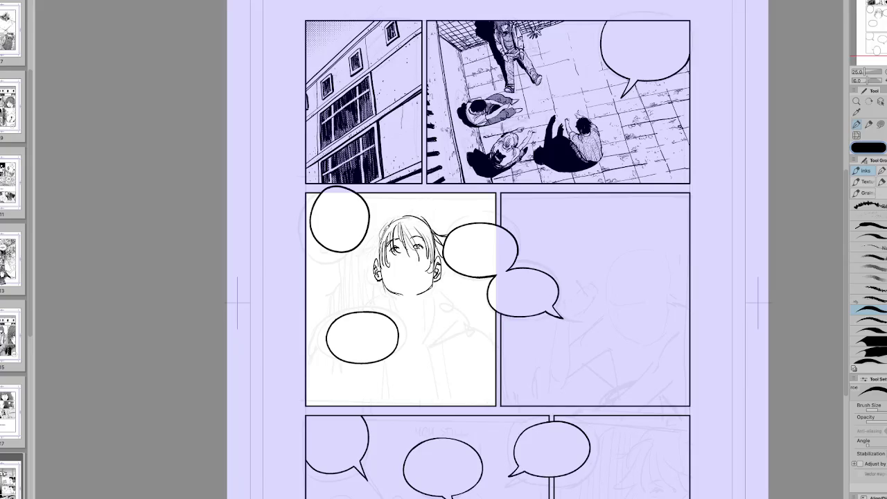
mouse_move(385, 222)
left_mouse_down()
mouse_move(366, 271)
mouse_move(388, 307)
left_mouse_up()
key("h")
left_click_drag(498, 253, 508, 278)
mouse_move(503, 229)
left_mouse_down()
mouse_move(520, 240)
mouse_move(506, 237)
left_mouse_up()
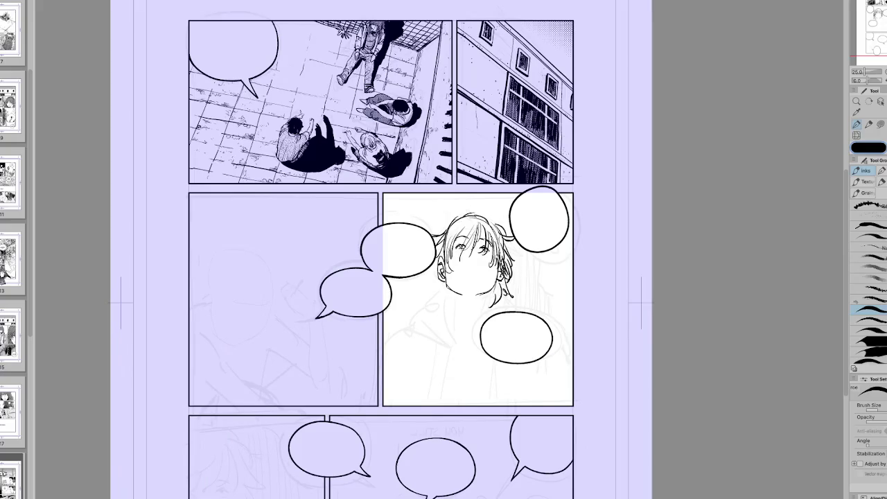
left_click_drag(444, 258, 438, 300)
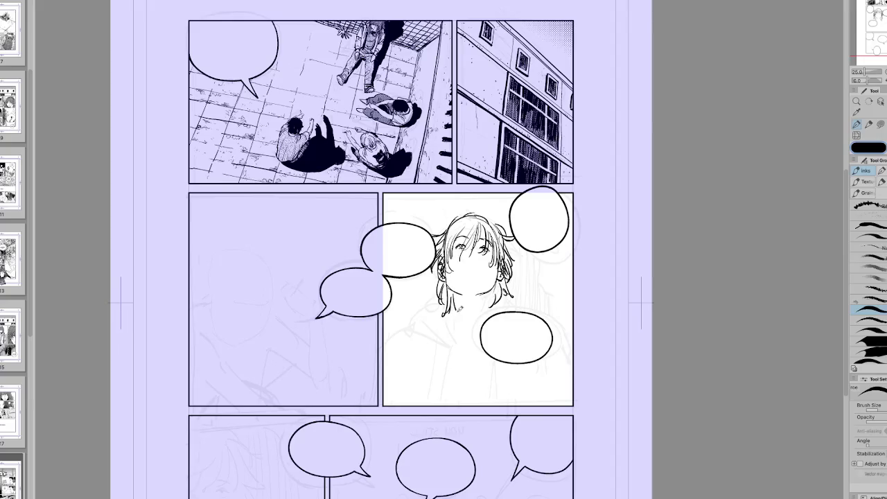
key("h")
Ink hair strands hanging beside the neck and both neck lines below the chin.
left_click_drag(435, 285, 441, 315)
mouse_move(395, 289)
left_mouse_down()
mouse_move(385, 296)
mouse_move(396, 316)
left_mouse_up()
mouse_move(391, 293)
left_mouse_down()
mouse_move(401, 316)
mouse_move(416, 312)
mouse_move(405, 335)
left_mouse_up()
left_click_drag(426, 290, 421, 334)
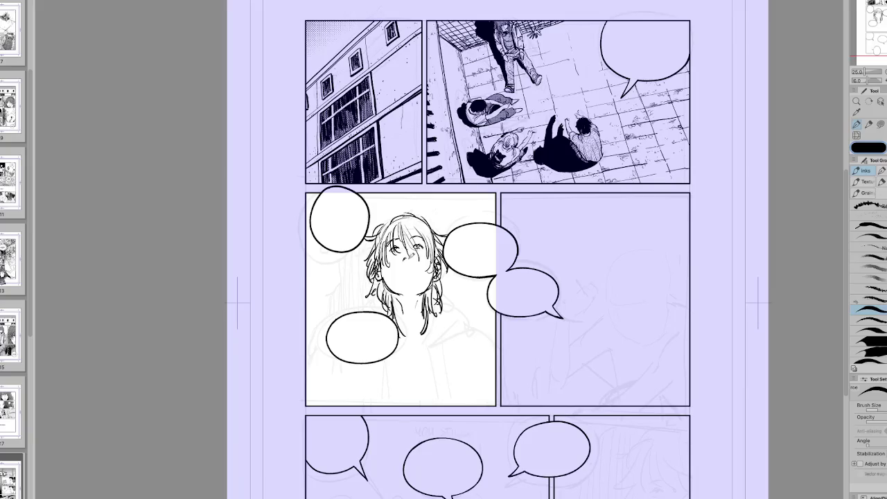
Draw the mouth and nose strokes, then mirror the view to check the face.
left_click_drag(397, 269, 417, 268)
key("ctrl+z")
left_click_drag(415, 270, 423, 251)
key("h")
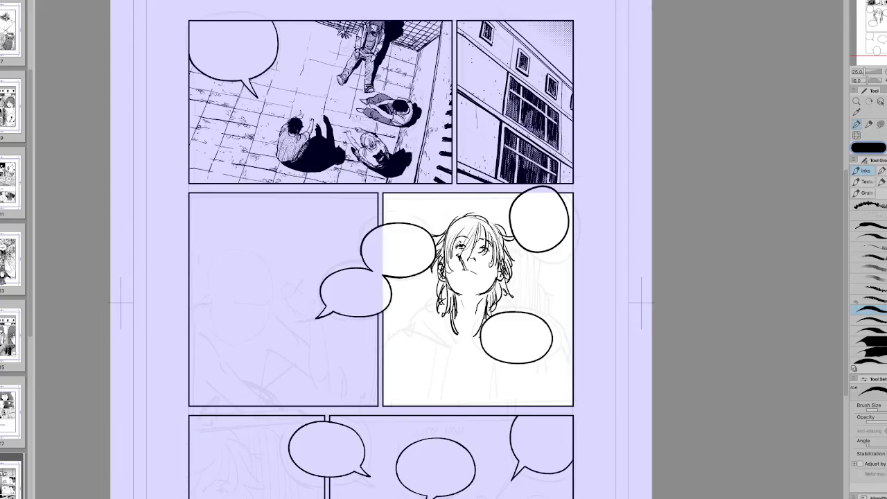
key("h")
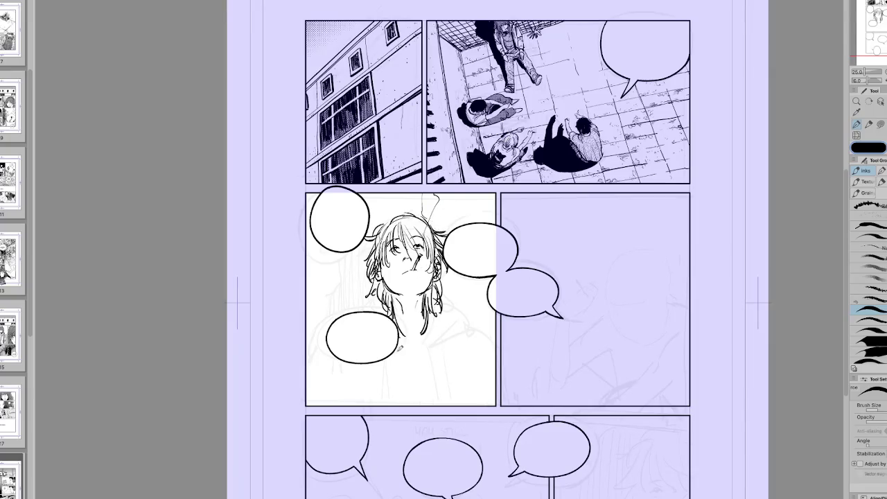
Draw one ink stroke down the right side of the character's neck.
left_click_drag(448, 309, 433, 332)
scroll(500, 257, "up", 1)
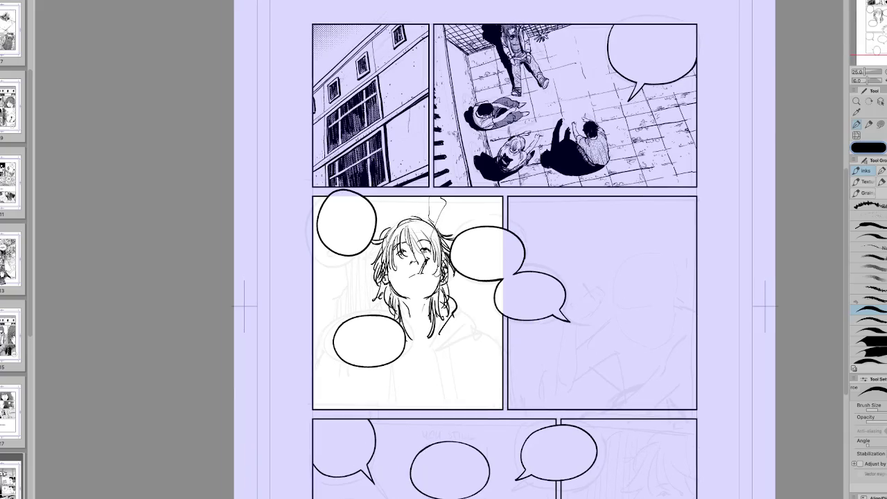
Ink fold lines on the hoodie's right side and a short line left of the neck.
mouse_move(438, 341)
left_mouse_down()
mouse_move(477, 311)
mouse_move(439, 347)
mouse_move(436, 402)
mouse_move(448, 370)
left_mouse_up()
key("ctrl+z")
mouse_move(463, 326)
left_mouse_down()
mouse_move(453, 358)
mouse_move(466, 377)
mouse_move(485, 328)
mouse_move(500, 385)
left_mouse_up()
left_click_drag(381, 310, 363, 317)
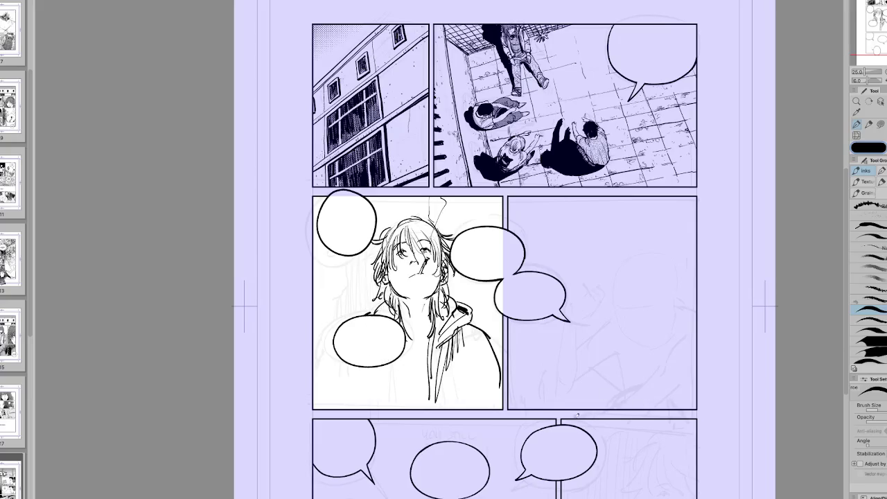
Draw the hoodie opening edges, collar, body outline and vertical lines to the panel bottom.
left_click_drag(402, 347, 402, 409)
left_click_drag(396, 345, 392, 410)
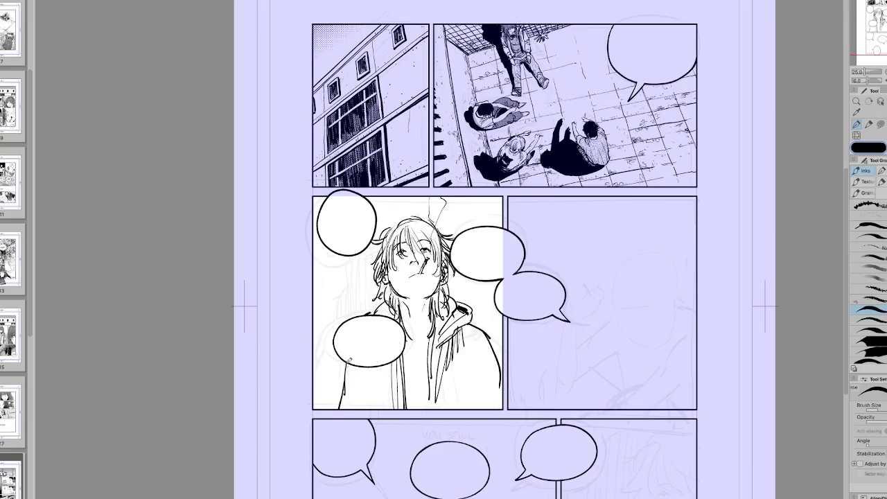
left_click_drag(347, 361, 336, 411)
left_click_drag(409, 363, 401, 410)
mouse_move(437, 339)
left_mouse_down()
mouse_move(424, 399)
mouse_move(437, 410)
left_mouse_up()
mouse_move(405, 334)
left_mouse_down()
mouse_move(431, 326)
mouse_move(430, 347)
mouse_move(439, 331)
mouse_move(416, 362)
mouse_move(404, 409)
left_mouse_up()
left_click_drag(429, 378, 428, 409)
left_click_drag(439, 340, 444, 413)
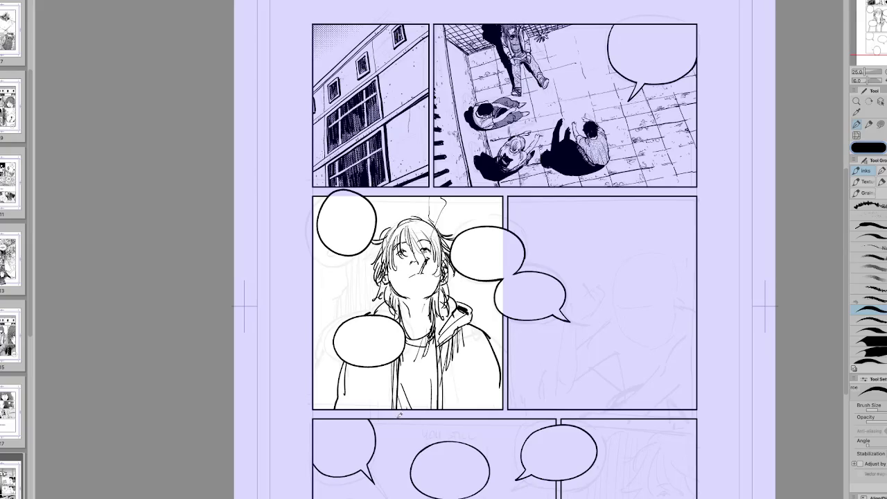
scroll(574, 375, "up", 1)
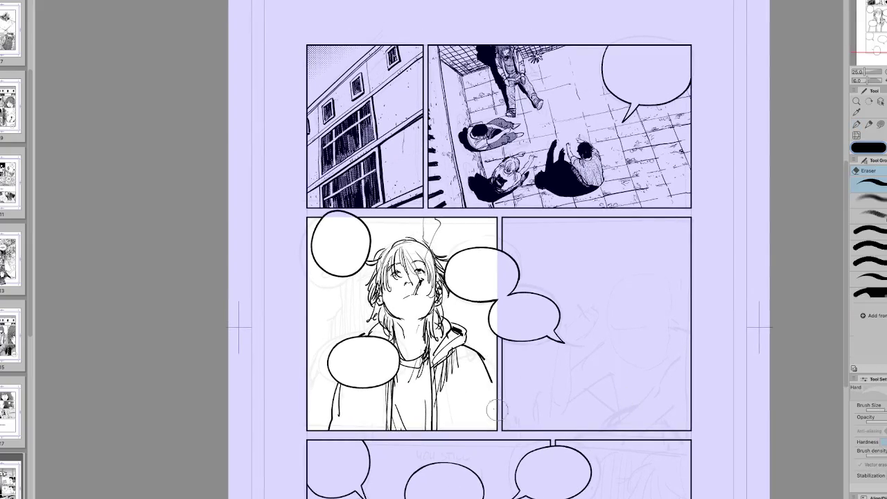
Shift the inked figure downward within the panel with a free transform.
key("ctrl+t")
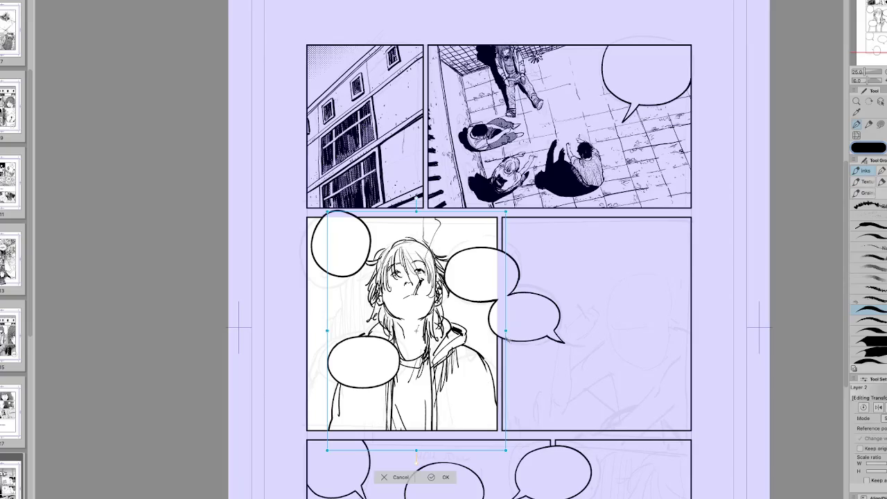
left_click_drag(488, 392, 475, 459)
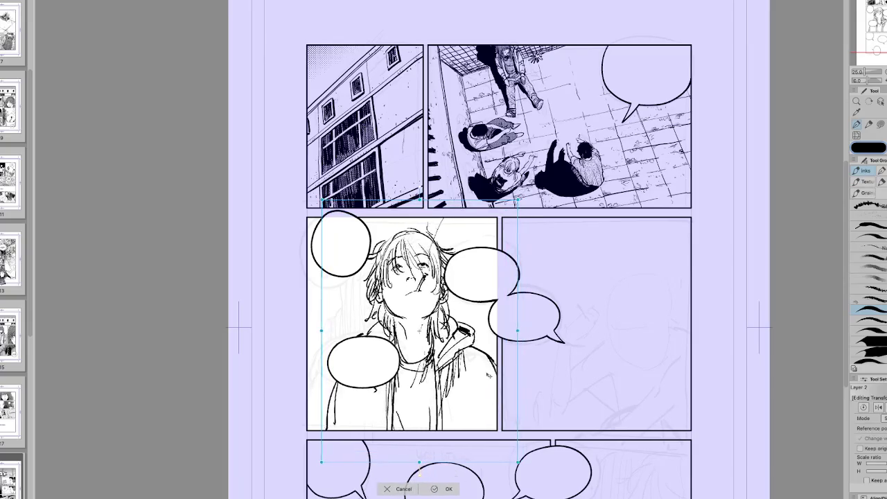
left_click(444, 489)
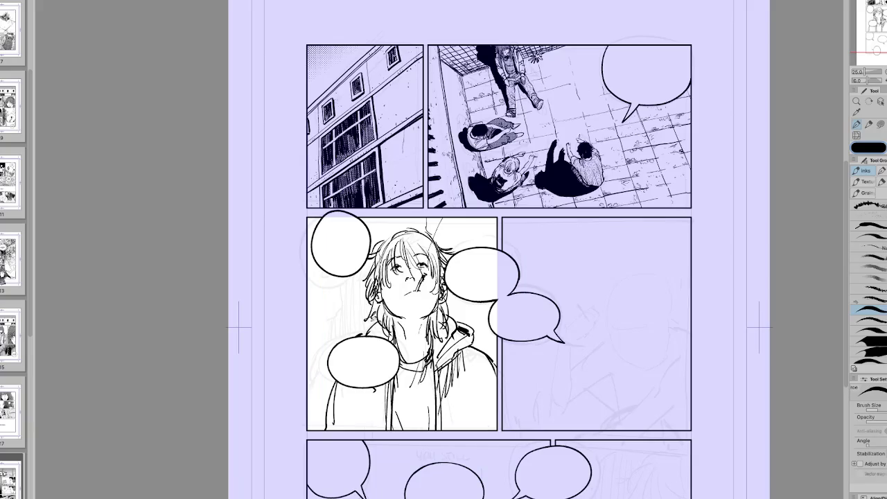
Try a thin curved hair strand left of the face, undo each attempt, and check mirrored.
left_click_drag(346, 278, 339, 321)
key("ctrl+z")
mouse_move(332, 275)
left_mouse_down()
mouse_move(321, 314)
mouse_move(323, 299)
mouse_move(310, 321)
left_mouse_up()
key("ctrl+z")
mouse_move(331, 276)
left_mouse_down()
mouse_move(317, 313)
mouse_move(312, 280)
mouse_move(308, 310)
left_mouse_up()
key("ctrl+z")
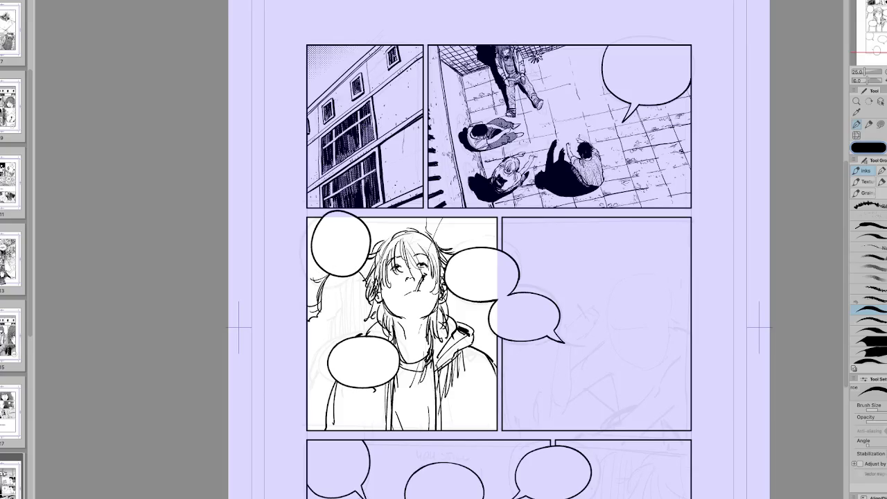
key("h")
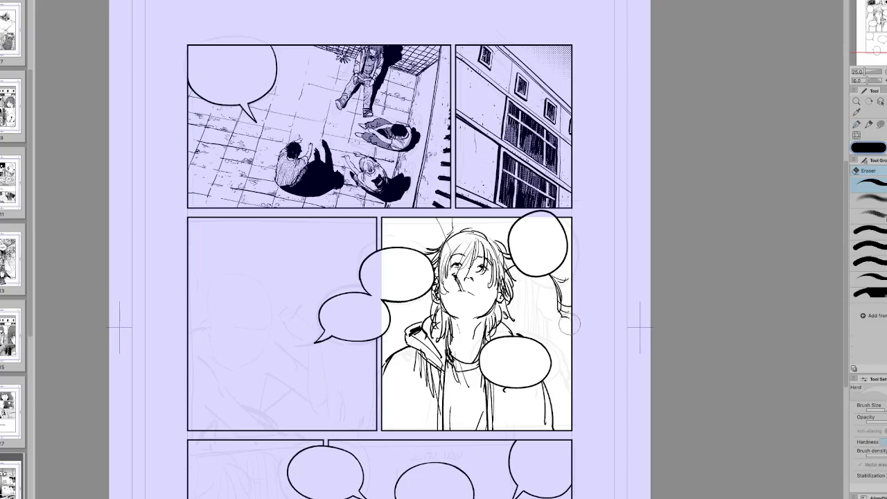
key("h")
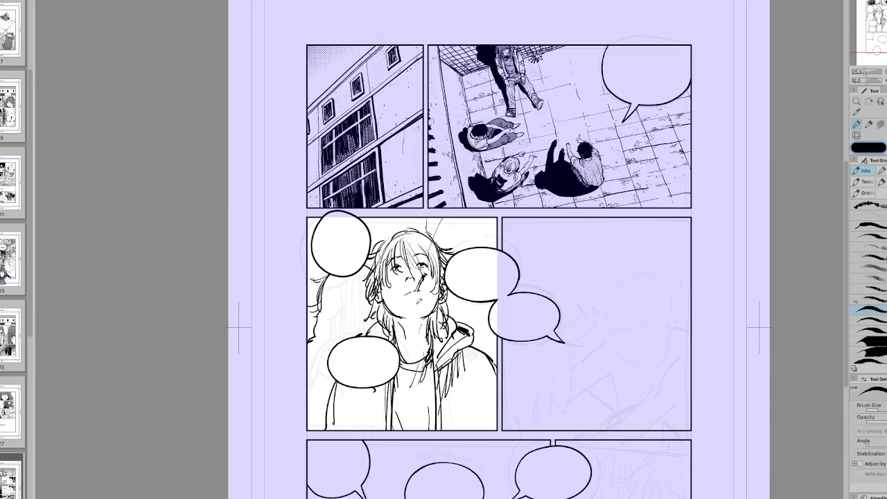
Add hair strands along the top of the head and short strokes on the jacket.
mouse_move(382, 246)
left_mouse_down()
mouse_move(380, 207)
mouse_move(418, 219)
left_mouse_up()
left_click_drag(451, 248, 451, 218)
left_click_drag(492, 415, 493, 373)
mouse_move(347, 427)
left_mouse_down()
mouse_move(340, 384)
mouse_move(333, 433)
left_mouse_up()
Lasso the head area and rotate it slightly counter-clockwise.
key("h")
key("m")
left_click_drag(505, 324, 445, 183)
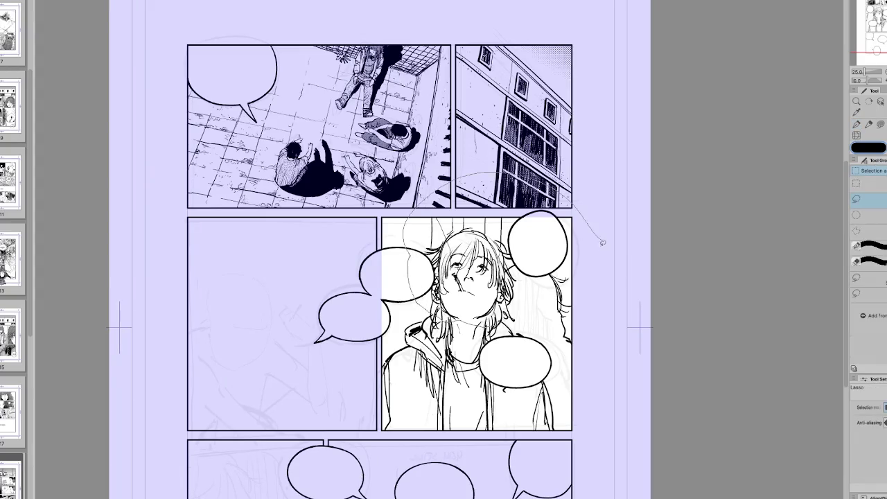
left_click_drag(451, 179, 520, 323)
key("ctrl+t")
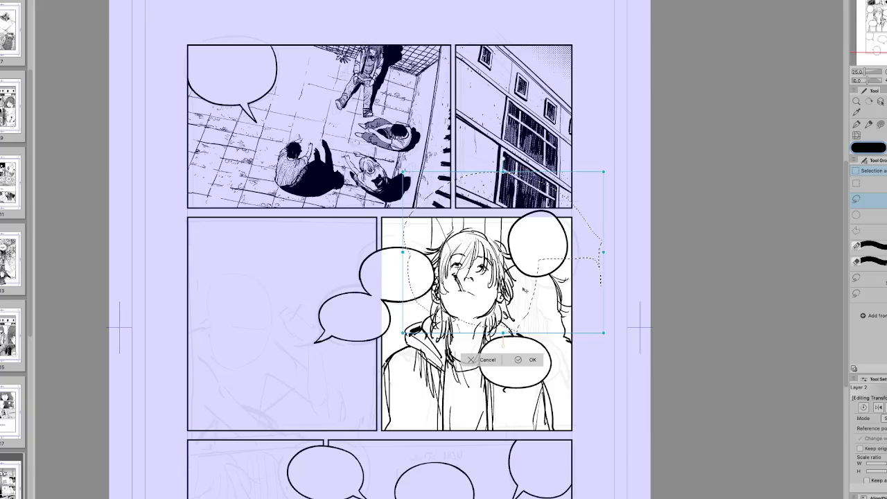
key("h")
left_click_drag(526, 307, 520, 291)
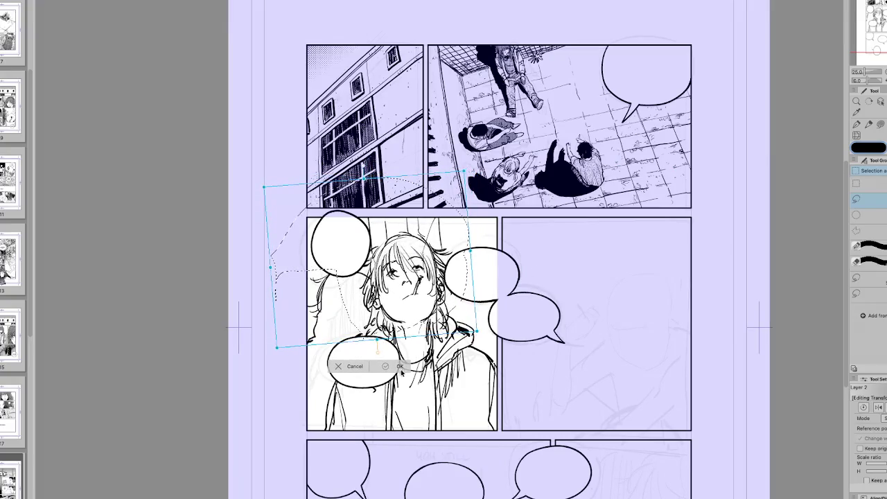
key("Return")
key("ctrl+d")
Erase the sketch lines above the head.
key("e")
mouse_move(376, 221)
left_mouse_down()
mouse_move(383, 234)
mouse_move(433, 225)
mouse_move(453, 233)
mouse_move(451, 218)
left_mouse_up()
key("p")
Rotate the character layer slightly and add hair strokes above the head.
key("ctrl+t")
left_click_drag(510, 360, 534, 371)
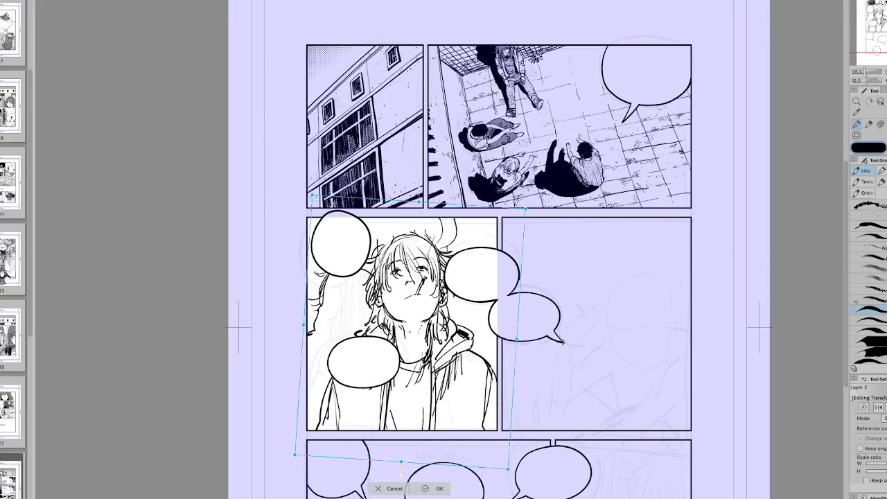
left_click(441, 489)
mouse_move(414, 236)
left_mouse_down()
mouse_move(411, 216)
mouse_move(369, 218)
left_mouse_up()
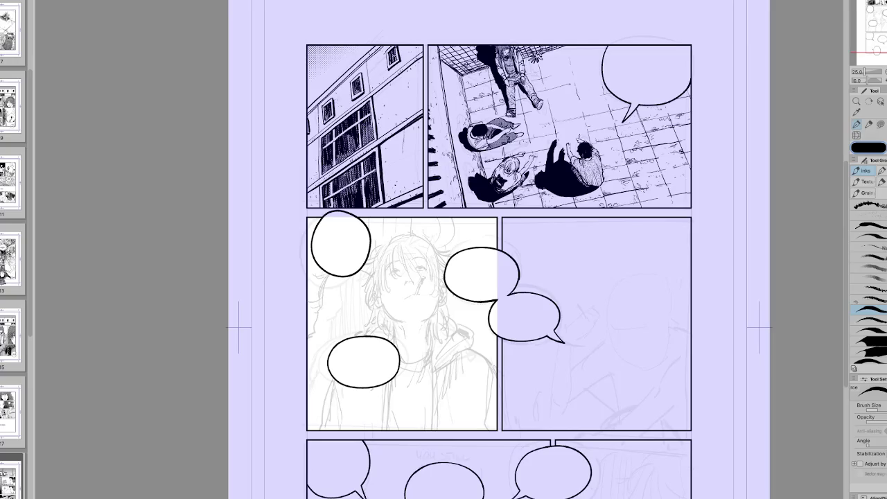
Zoom in and ink the right eye's closed arc and lashes, then the left eyelid.
key("ctrl+plus")
key("ctrl+plus")
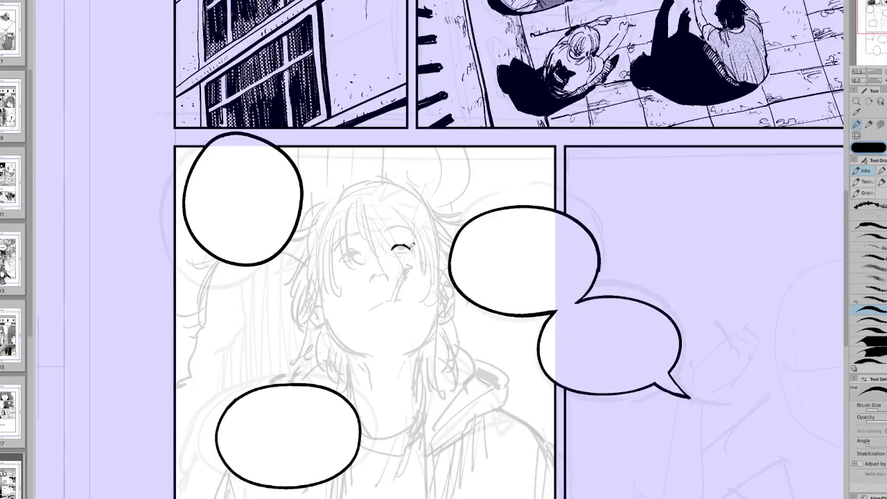
left_click_drag(394, 250, 409, 246)
left_click_drag(393, 245, 409, 228)
mouse_move(342, 258)
left_mouse_down()
mouse_move(365, 248)
mouse_move(357, 249)
left_mouse_up()
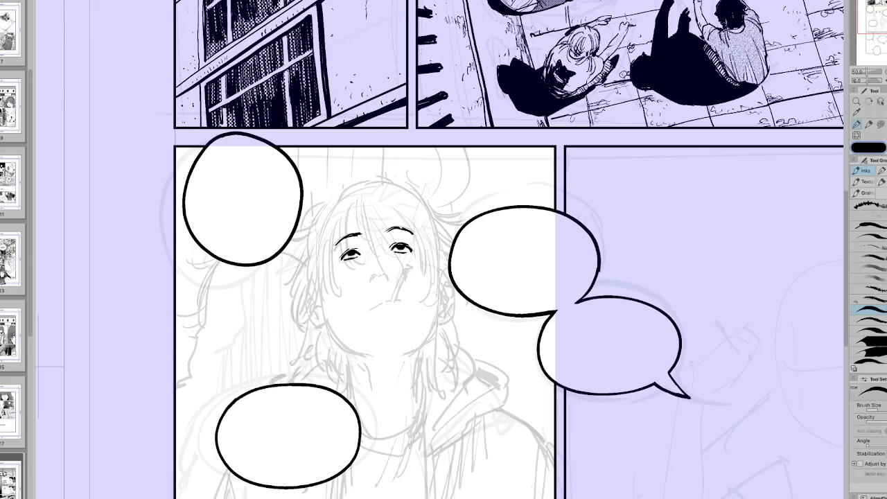
scroll(574, 178, "left", 2)
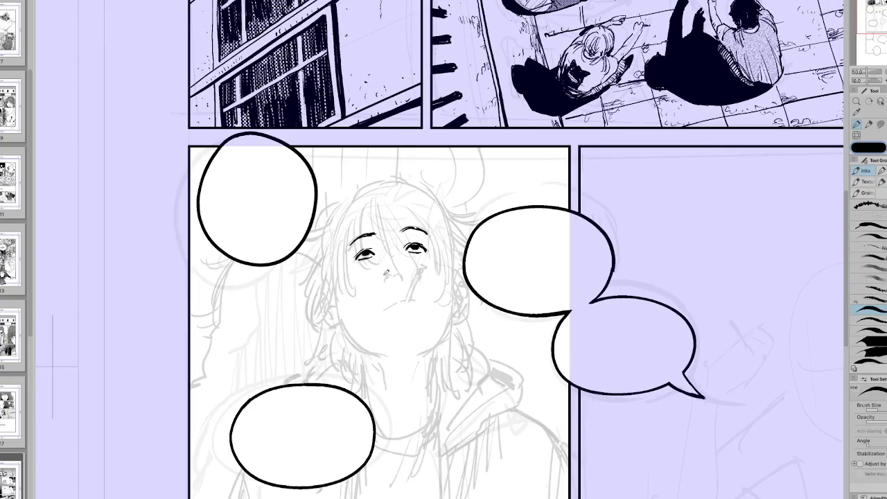
Redraw the nose line, zoom out, and briefly select then deselect the mouth area.
mouse_move(387, 265)
left_mouse_down()
mouse_move(393, 278)
mouse_move(406, 269)
mouse_move(409, 285)
mouse_move(419, 279)
mouse_move(408, 267)
mouse_move(414, 270)
mouse_move(412, 311)
mouse_move(430, 272)
mouse_move(416, 312)
mouse_move(534, 304)
left_mouse_up()
key("c")
key("c")
key("ctrl+minus")
key("h")
key("h")
key("m")
left_click_drag(432, 267, 397, 297)
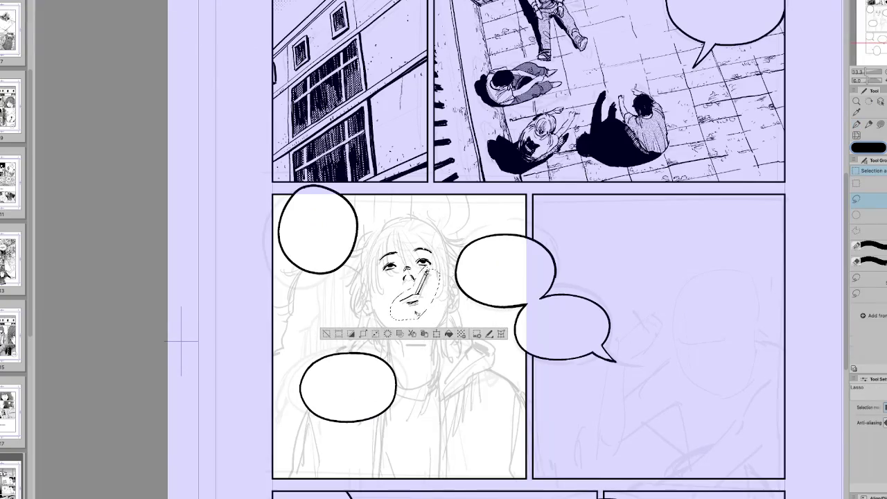
key("ctrl+d")
key("p")
Ink hair strands across the forehead, near the eyes and down the face's sides.
mouse_move(415, 235)
left_mouse_down()
mouse_move(399, 265)
mouse_move(425, 277)
mouse_move(422, 258)
mouse_move(444, 280)
mouse_move(400, 251)
mouse_move(396, 275)
mouse_move(404, 277)
mouse_move(397, 261)
mouse_move(405, 273)
left_mouse_up()
key("h")
left_click_drag(482, 261, 494, 273)
left_click_drag(487, 264, 502, 274)
key("h")
left_click_drag(414, 247, 420, 264)
left_click_drag(390, 237, 385, 281)
key("h")
mouse_move(498, 249)
left_mouse_down()
mouse_move(503, 262)
mouse_move(491, 259)
left_mouse_up()
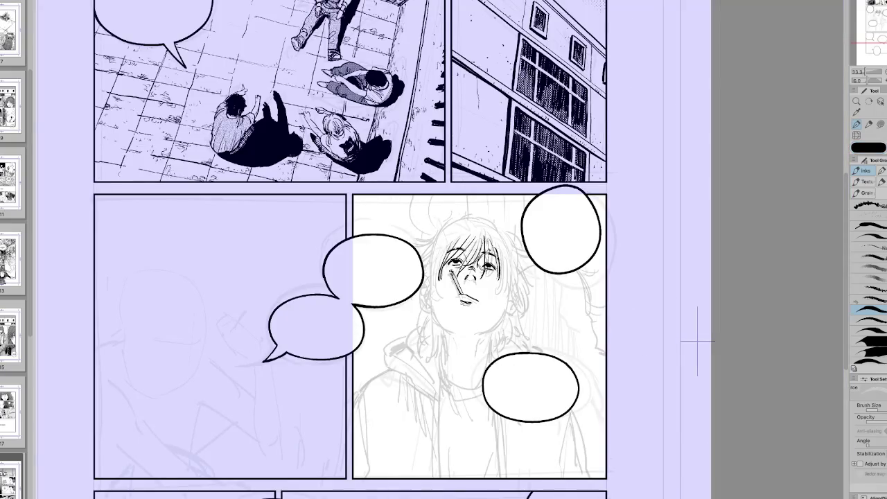
Ink hair strands beside the face and redraw the strokes on top of the head.
key("h")
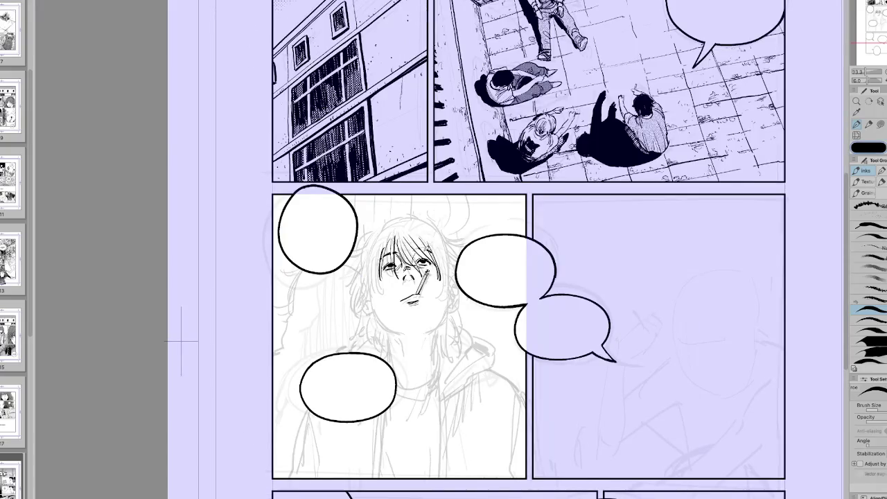
left_click_drag(413, 227, 378, 297)
left_click_drag(374, 262, 370, 304)
mouse_move(380, 233)
left_mouse_down()
mouse_move(418, 249)
mouse_move(434, 234)
left_mouse_up()
key("h")
key("h")
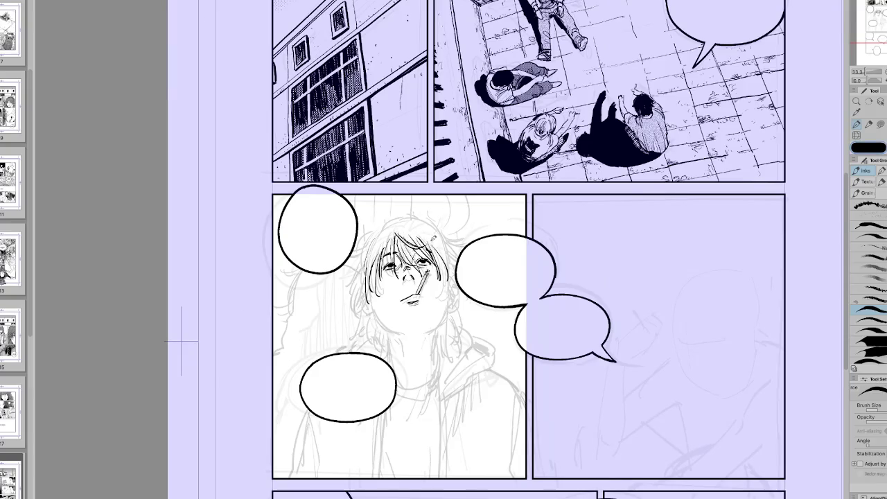
key("h")
key("ctrl+z")
mouse_move(447, 226)
left_mouse_down()
mouse_move(472, 218)
mouse_move(434, 250)
mouse_move(470, 221)
mouse_move(425, 237)
left_mouse_up()
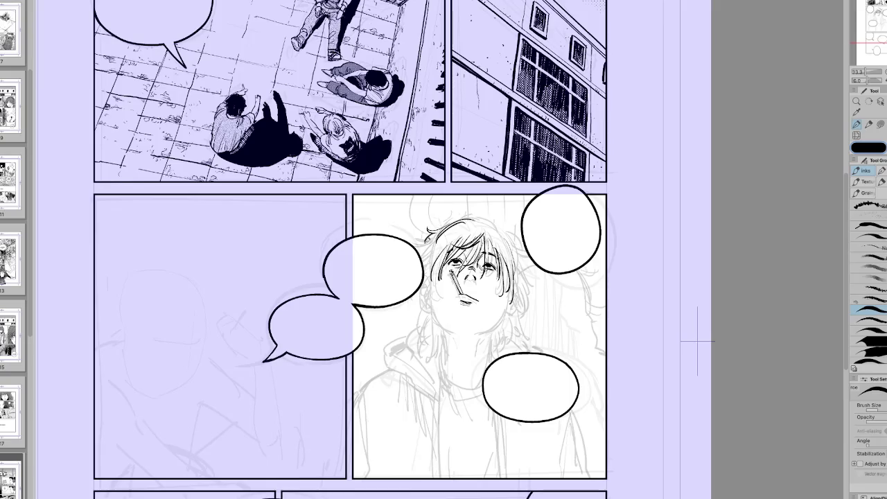
Rotate the view 45° to check, return it upright, and add a hair stroke near the face.
key("-")
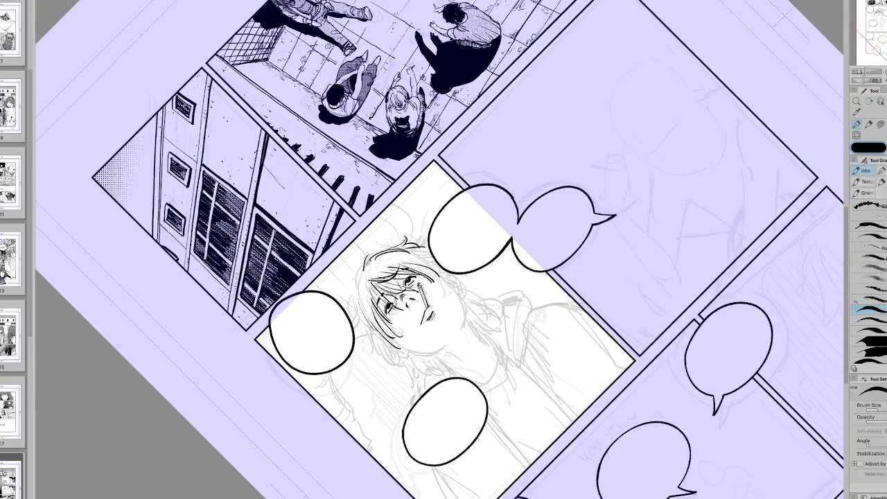
key("h")
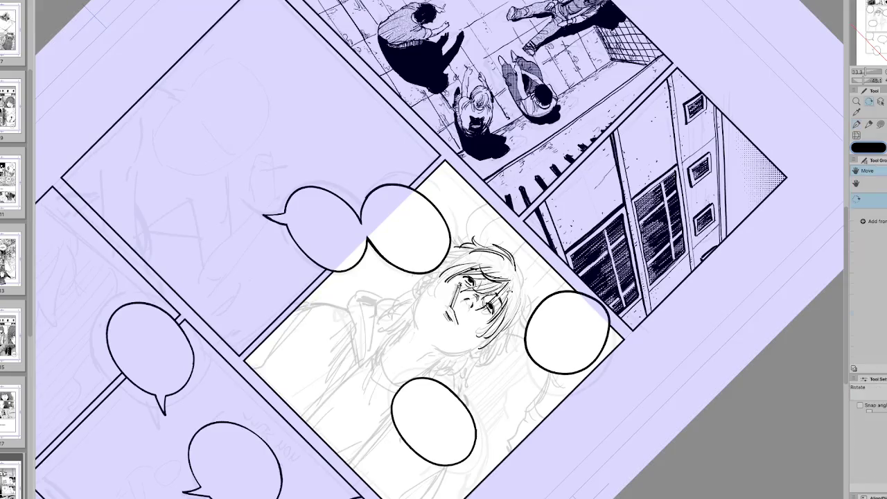
key("ctrl+@")
key("p")
key("h")
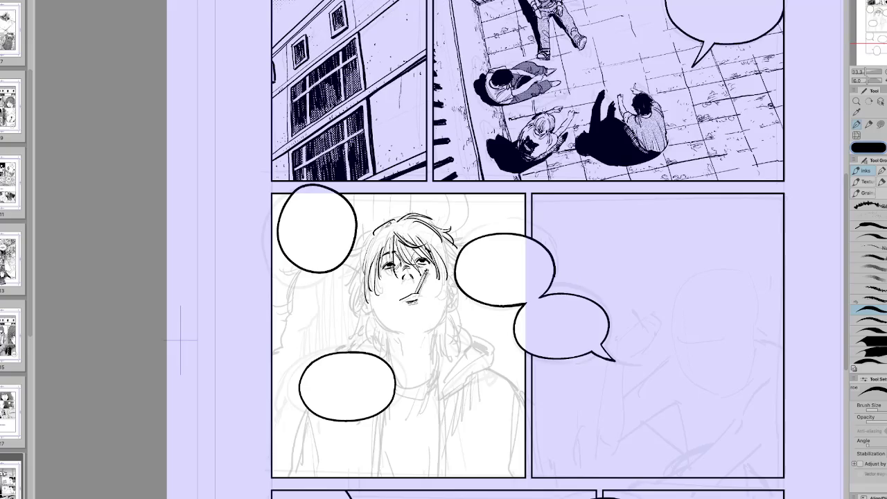
mouse_move(382, 229)
left_mouse_down()
mouse_move(352, 272)
mouse_move(359, 299)
left_mouse_up()
Compare the drawing mirrored, then ink both sides of the neck.
key("h")
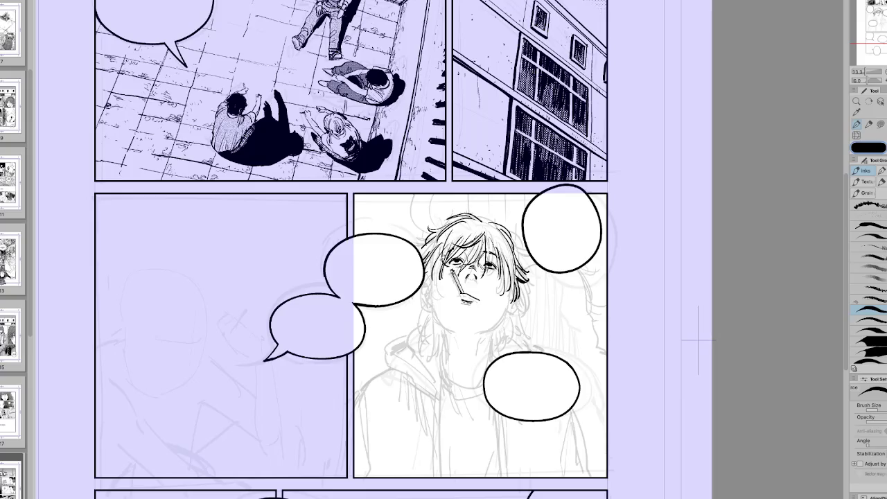
key("h")
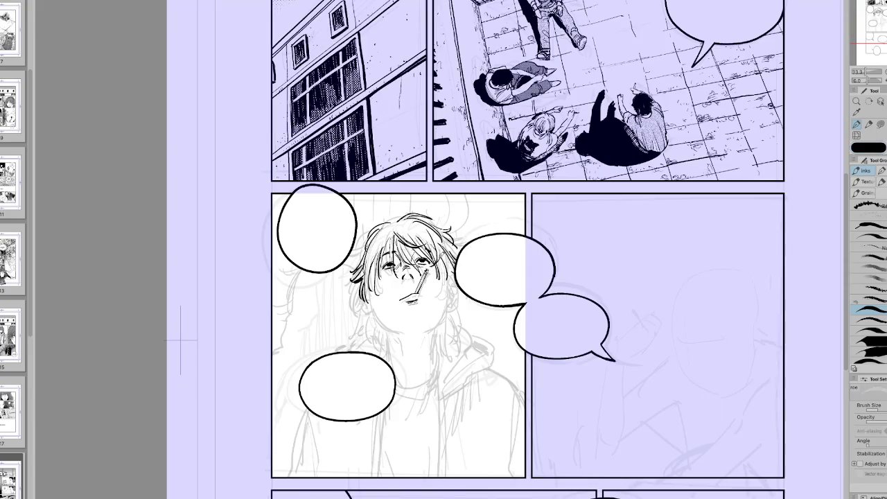
key("h")
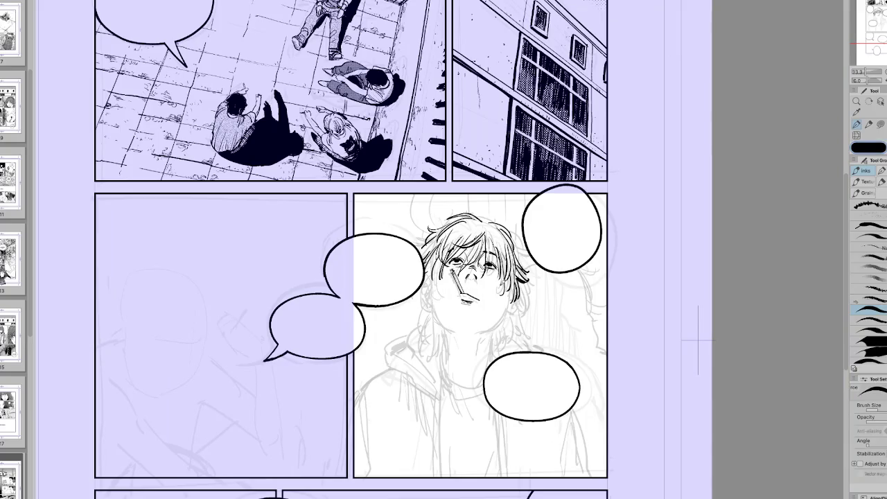
key("h")
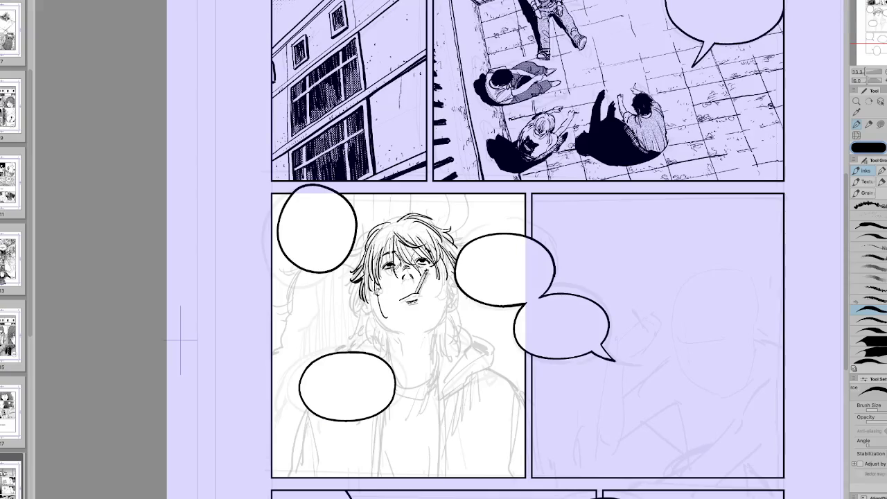
key("h")
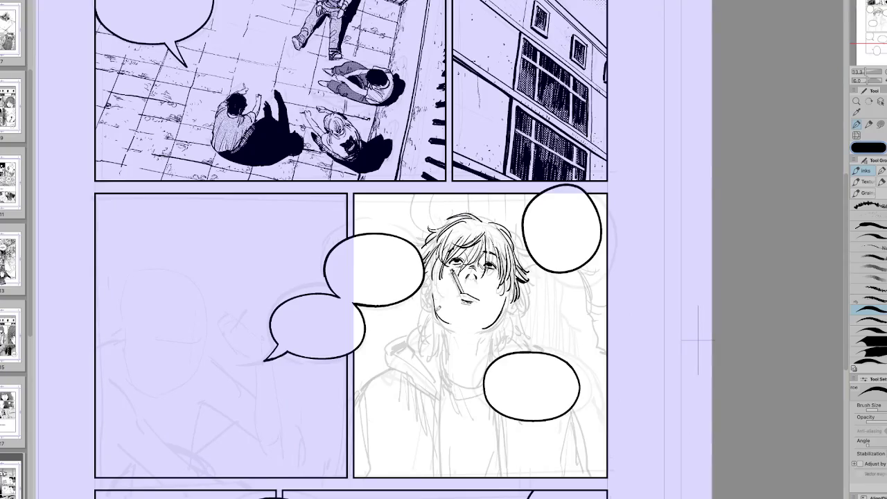
key("h")
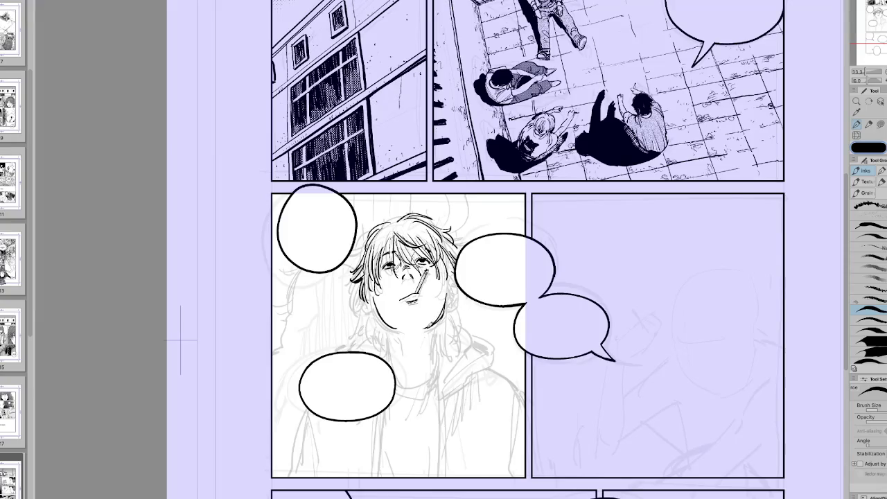
left_click_drag(437, 323, 433, 362)
mouse_move(393, 325)
left_mouse_down()
mouse_move(390, 350)
mouse_move(421, 362)
mouse_move(426, 356)
mouse_move(407, 347)
left_mouse_up()
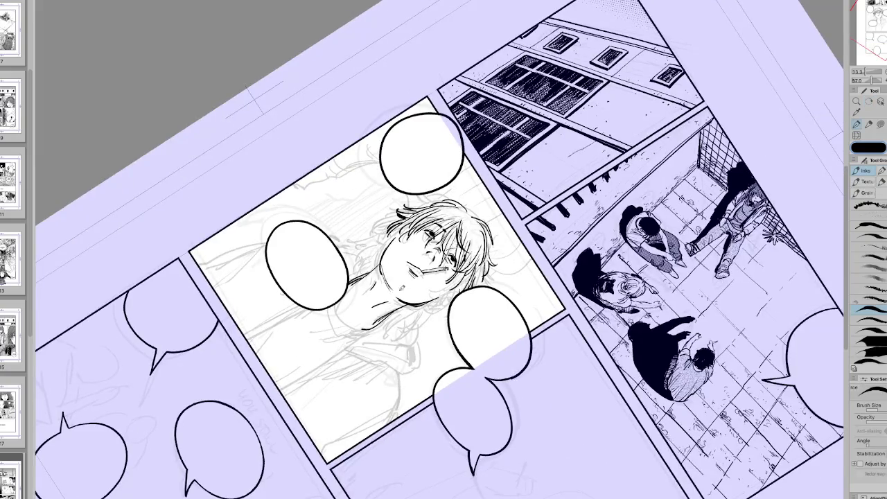
Straighten the view and ink hair strands on the left of the hair.
mouse_move(385, 277)
left_mouse_down()
mouse_move(512, 384)
mouse_move(485, 312)
left_mouse_up()
key("p")
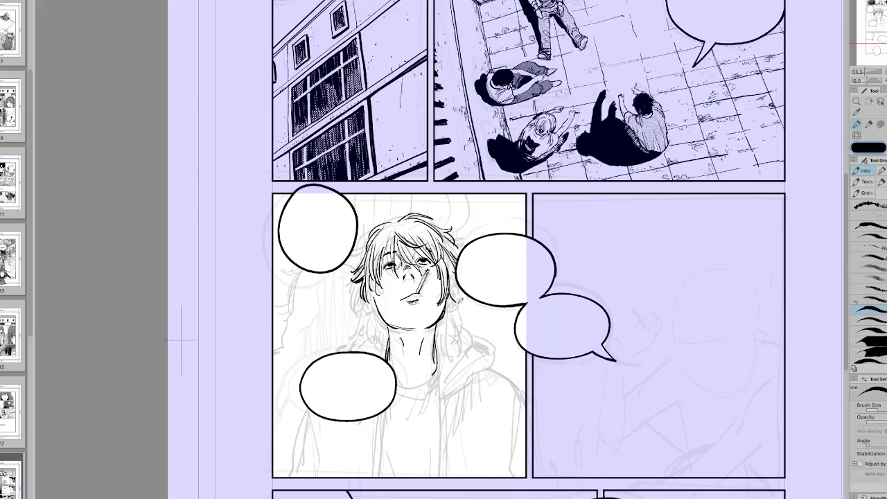
key("h")
left_click_drag(426, 288, 419, 311)
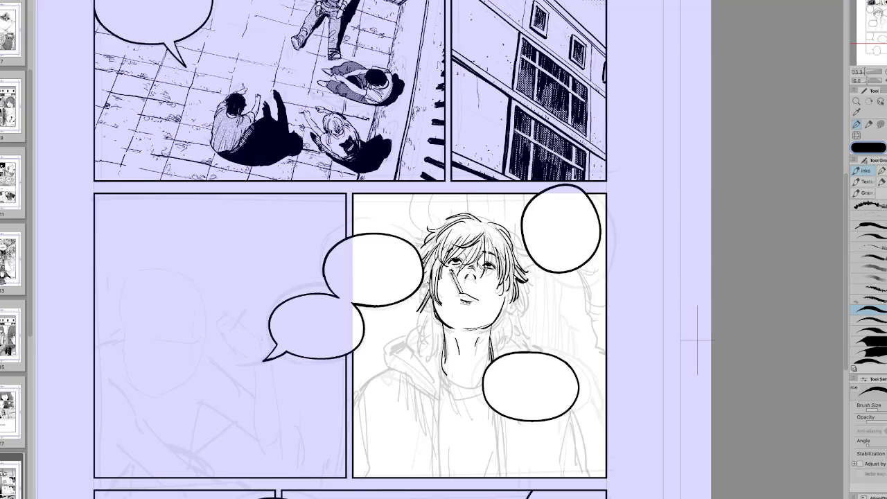
Ink longer strands along the hair's left edge past the jaw and a cheek line.
mouse_move(430, 279)
left_mouse_down()
mouse_move(417, 311)
mouse_move(405, 307)
mouse_move(411, 352)
mouse_move(427, 355)
left_mouse_up()
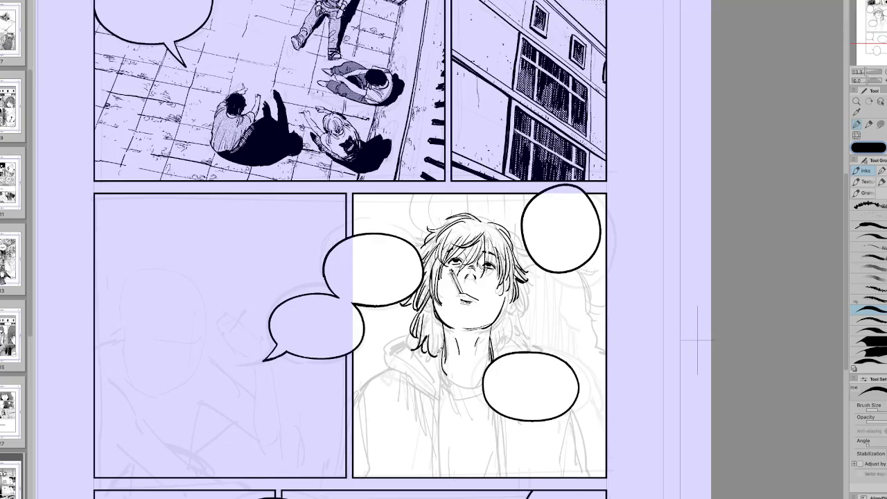
key("h")
mouse_move(365, 291)
left_mouse_down()
mouse_move(355, 340)
mouse_move(367, 348)
left_mouse_up()
left_click_drag(381, 318, 375, 355)
key("h")
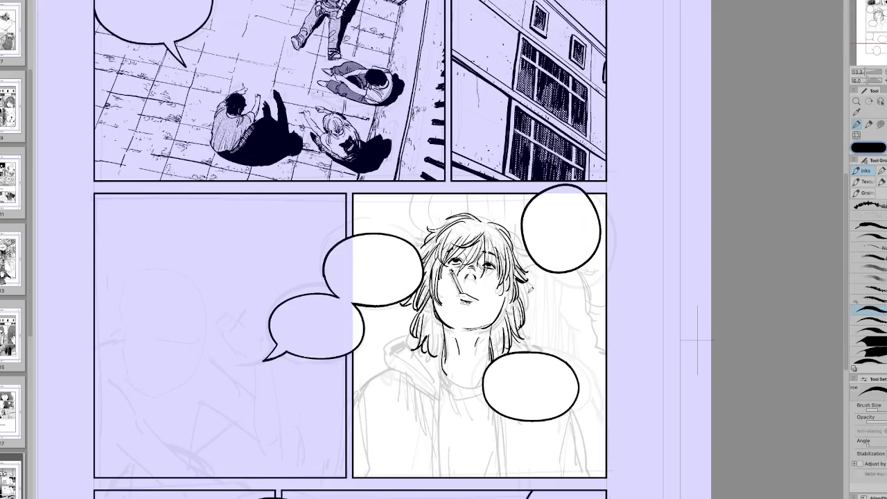
left_click_drag(521, 285, 545, 308)
key("h")
left_click_drag(362, 319, 352, 339)
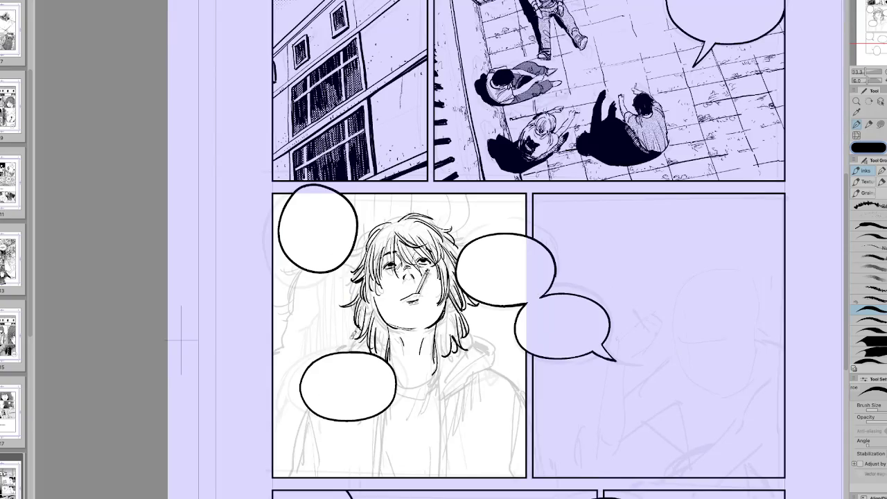
left_click_drag(382, 302, 370, 317)
Tilt the view about 19° and ink lines along the neck and collar.
key("h")
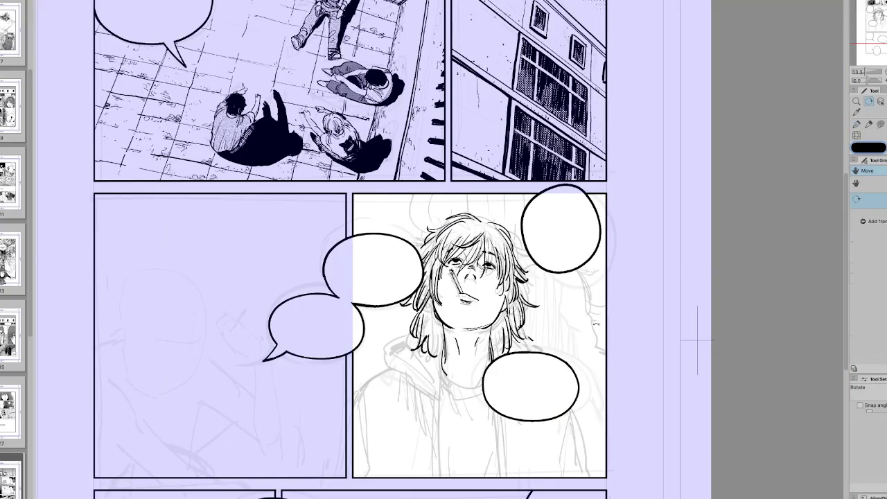
left_click_drag(485, 208, 527, 292)
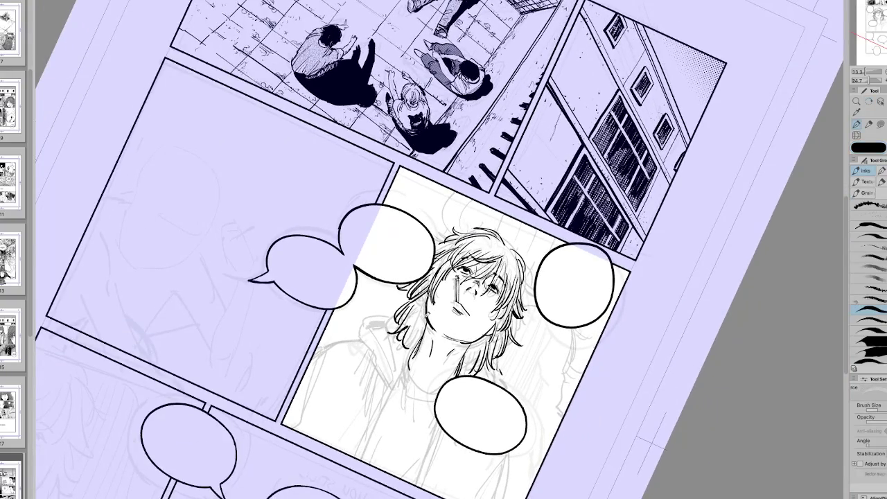
key("h")
mouse_move(428, 305)
left_mouse_down()
mouse_move(452, 303)
mouse_move(417, 355)
left_mouse_up()
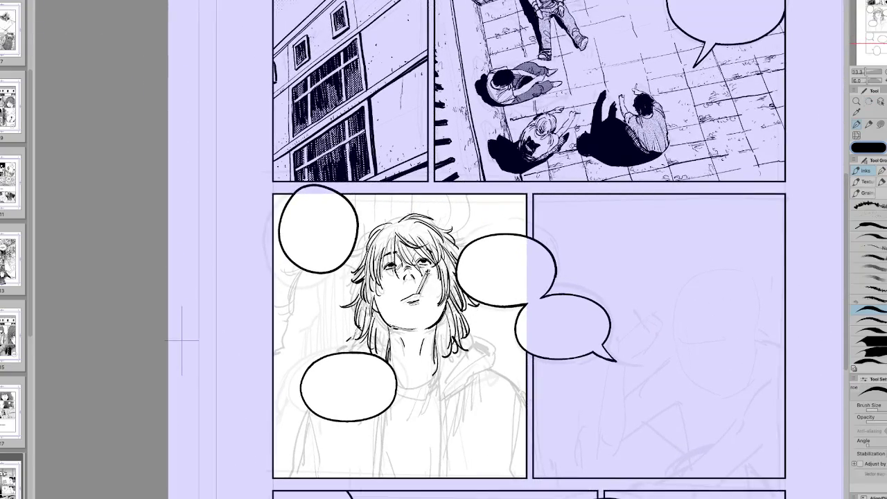
mouse_move(380, 313)
left_mouse_down()
mouse_move(385, 358)
mouse_move(395, 359)
left_mouse_up()
left_click_drag(391, 327, 413, 359)
mouse_move(426, 321)
left_mouse_down()
mouse_move(431, 359)
mouse_move(444, 365)
left_mouse_up()
Add short strokes along the neck and collar, then return the view upright.
key("h")
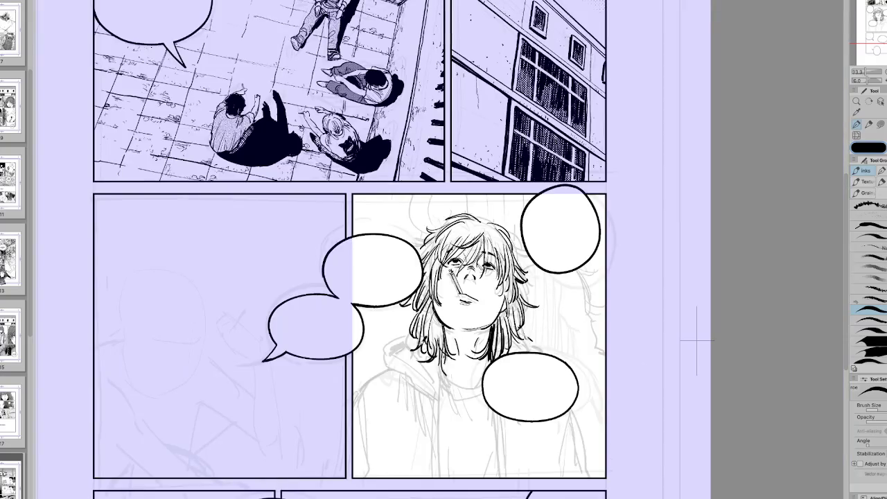
left_click_drag(424, 334, 430, 361)
key("h")
key("h")
key("h")
key("h")
left_click_drag(182, 340, 228, 388)
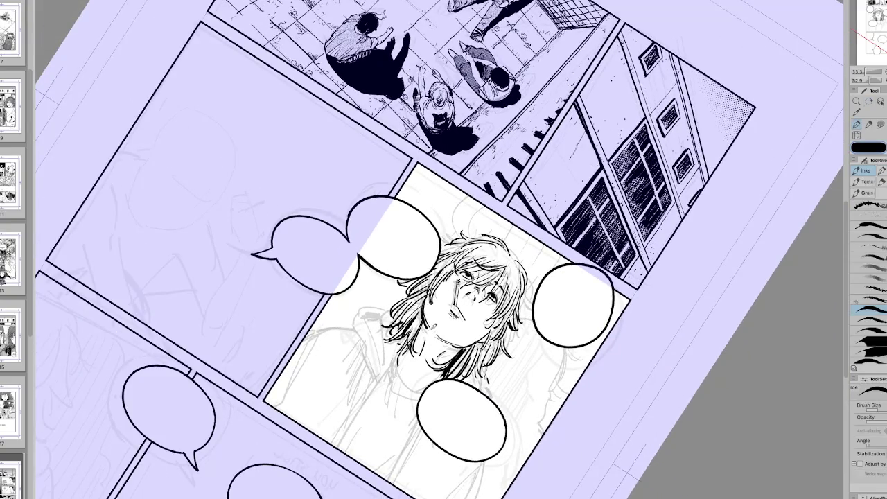
key("h")
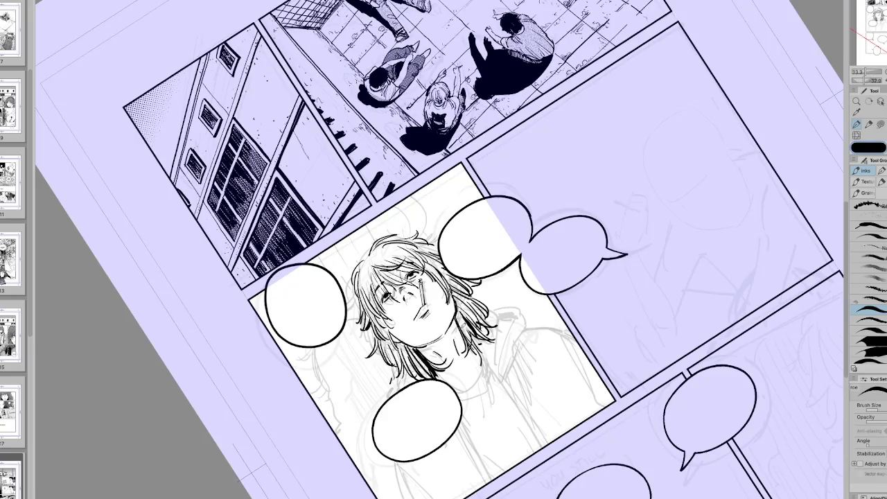
key("h")
left_click_drag(458, 319, 567, 314)
key("h")
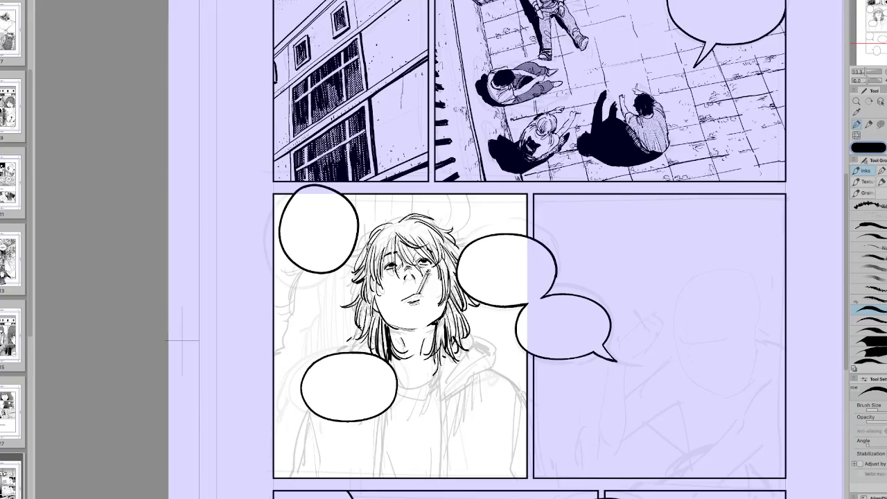
Add a short strand at the top of the hair.
left_click_drag(385, 219, 399, 222)
key("h")
key("minus")
key("minus")
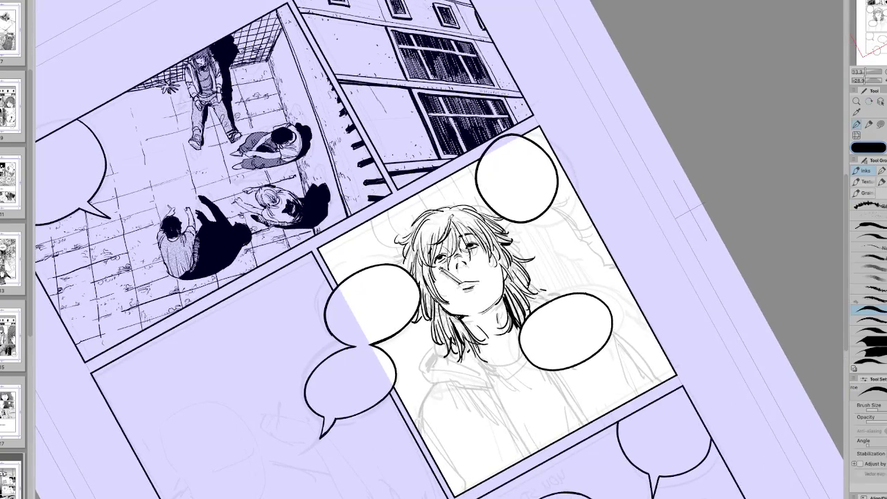
Tilt the canvas to an inking angle and hatch shading on the hood near the neck.
key("h")
key("h")
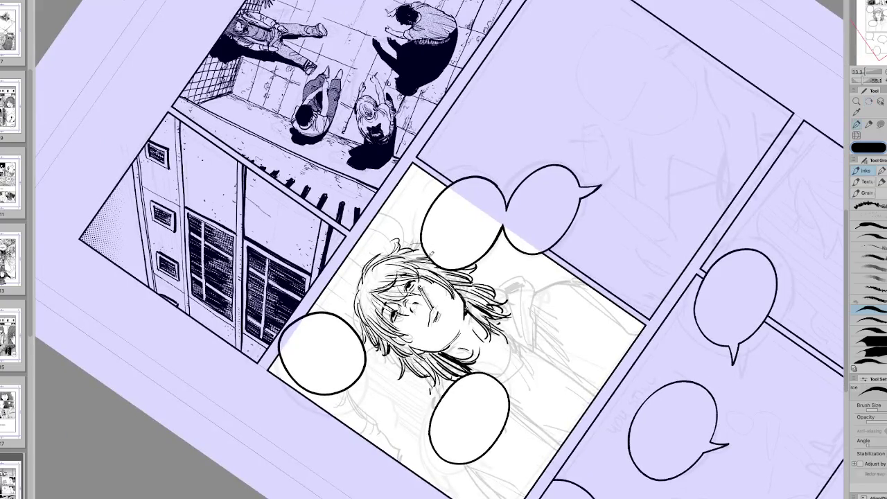
key("minus")
key("p")
key("h")
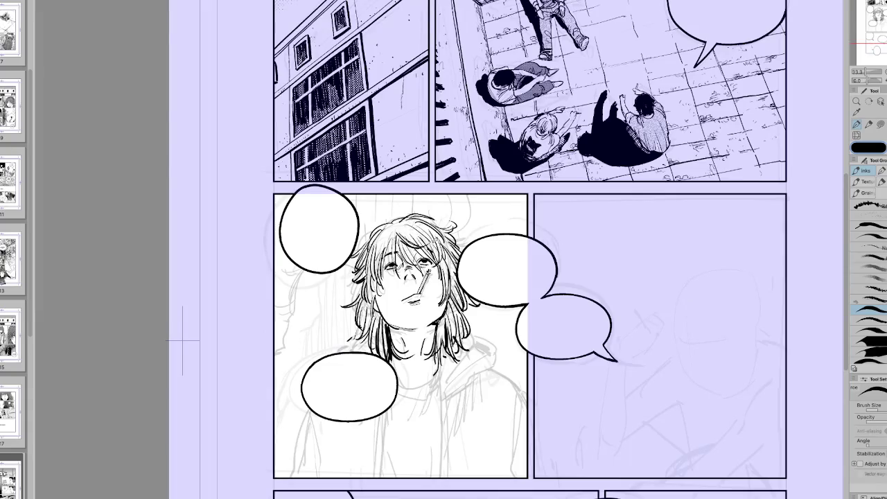
key("r")
key("h")
key("p")
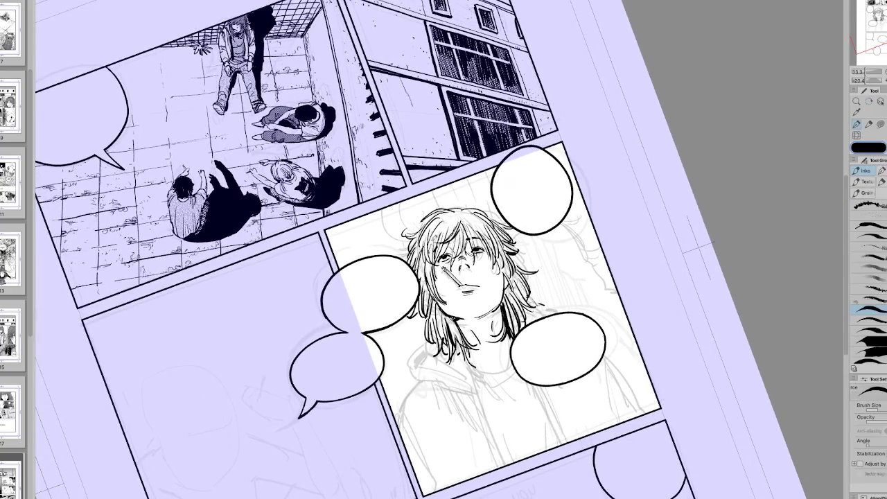
key("r")
key("h")
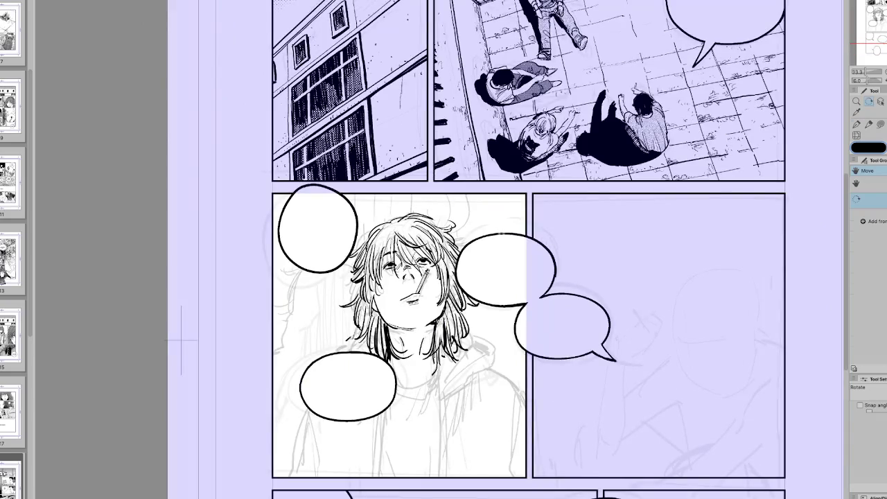
key("p")
key("r")
key("h")
key("p")
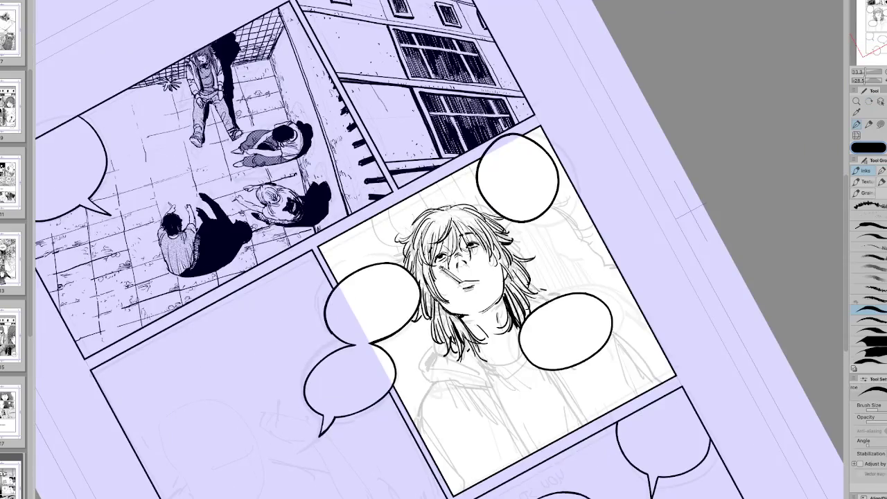
key("h")
mouse_move(471, 327)
left_mouse_down()
mouse_move(483, 349)
mouse_move(496, 351)
mouse_move(496, 363)
left_mouse_up()
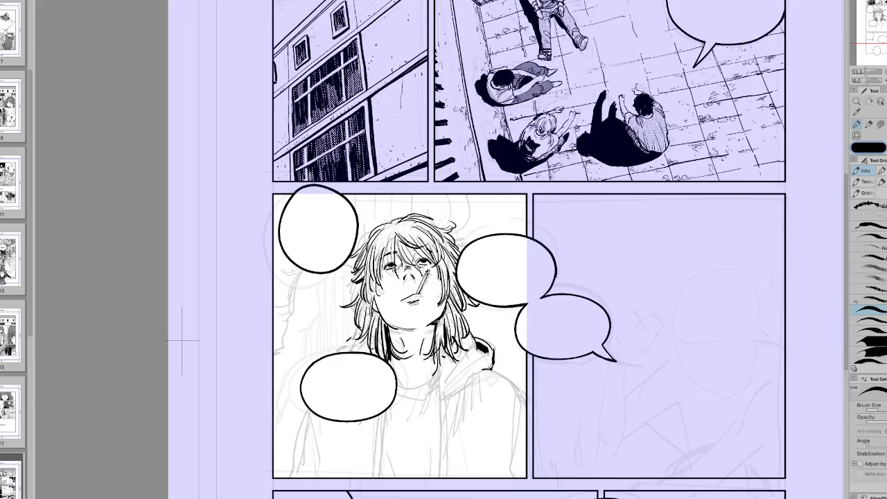
key("e")
key("p")
Ink and trim the hood edge, redraw the vertical zipper line, and add short strokes.
mouse_move(450, 402)
left_mouse_down()
mouse_move(482, 359)
mouse_move(441, 396)
mouse_move(440, 478)
left_mouse_up()
key("e")
key("p")
mouse_move(444, 398)
left_mouse_down()
mouse_move(441, 479)
mouse_move(444, 430)
left_mouse_up()
mouse_move(465, 381)
left_mouse_down()
mouse_move(455, 427)
mouse_move(467, 413)
left_mouse_up()
key("h")
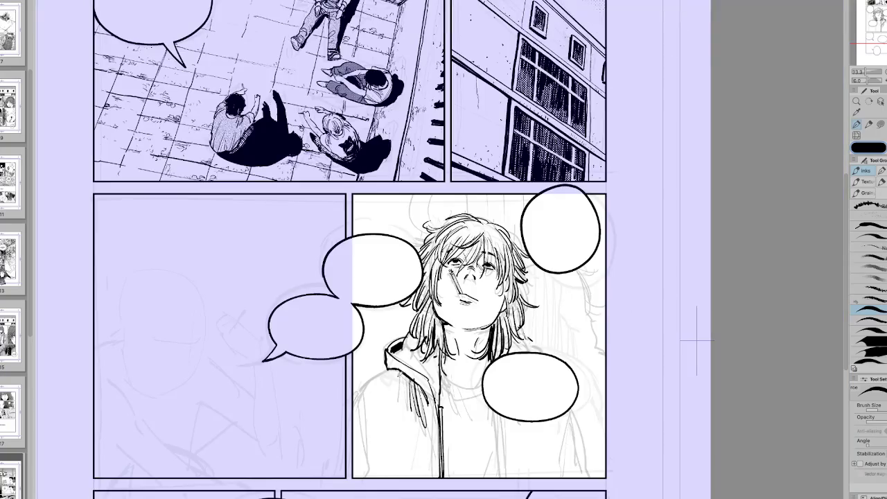
key("h")
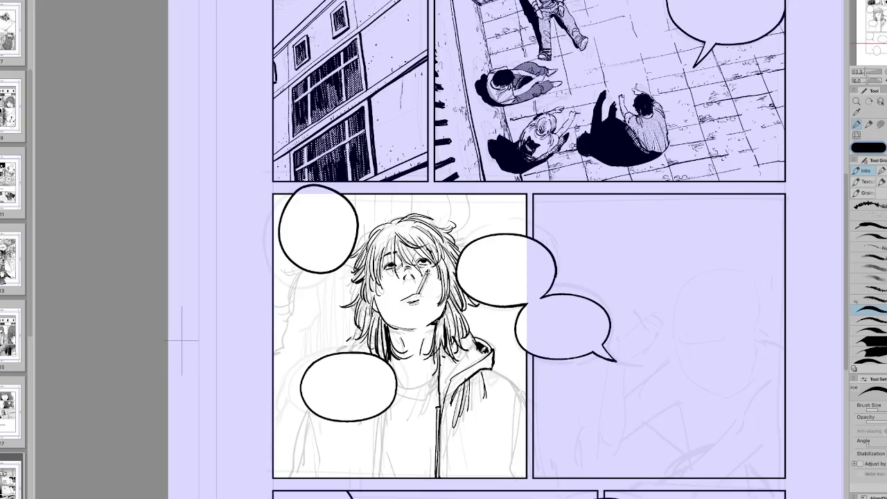
Darken the hood collar and its left edge with short strokes, checking mirrored.
key("h")
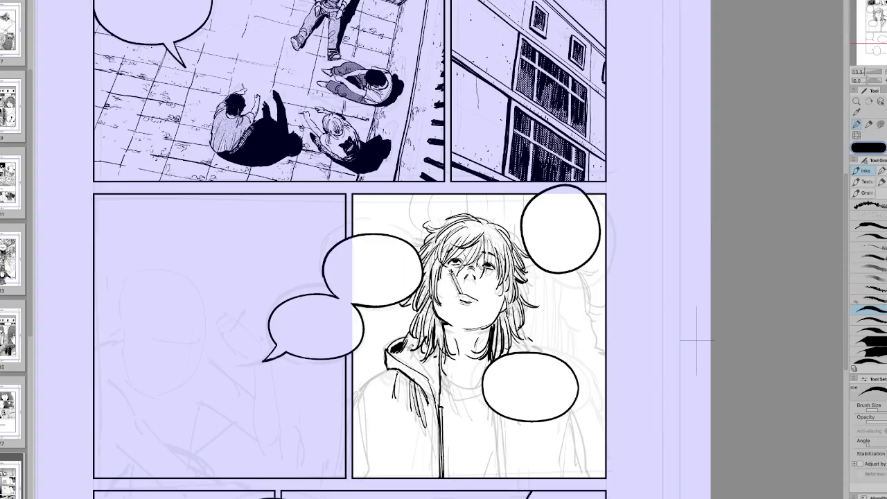
left_click_drag(408, 341, 416, 359)
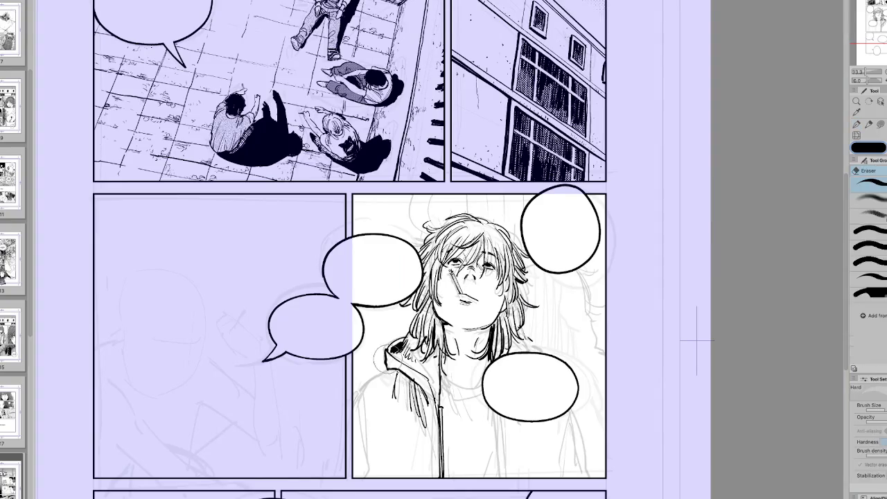
left_click_drag(389, 354, 399, 367)
key("h")
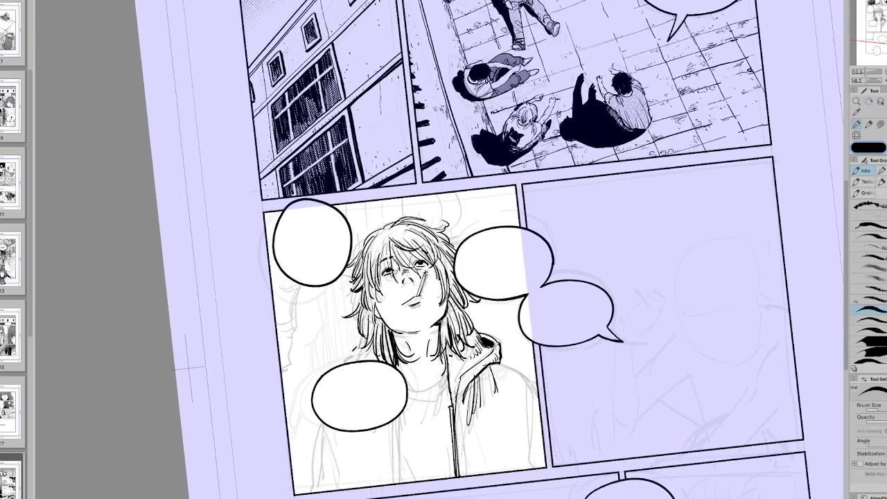
key("h")
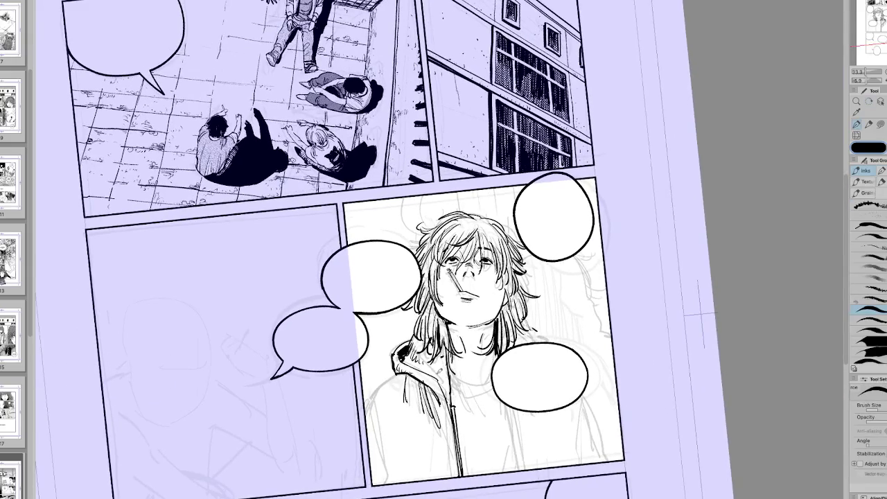
key("h")
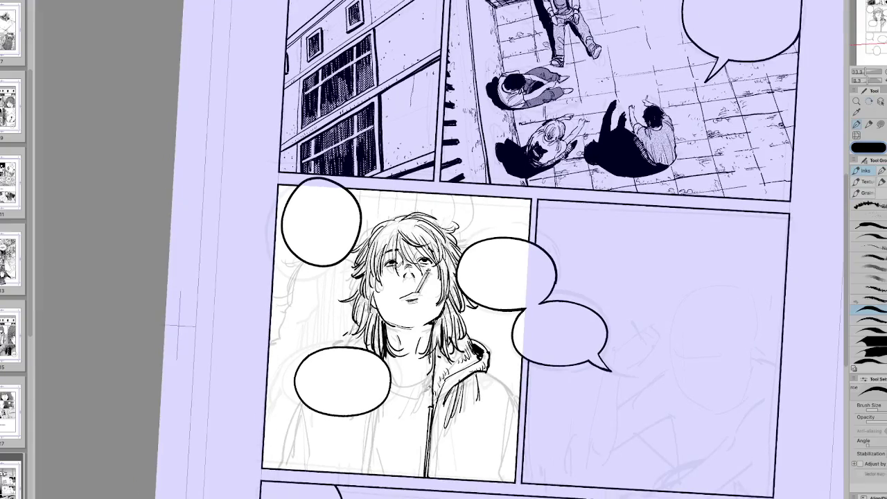
Draw the shirt collar line below the boy's neck.
mouse_move(430, 373)
left_mouse_down()
mouse_move(386, 370)
mouse_move(425, 388)
left_mouse_up()
key("h")
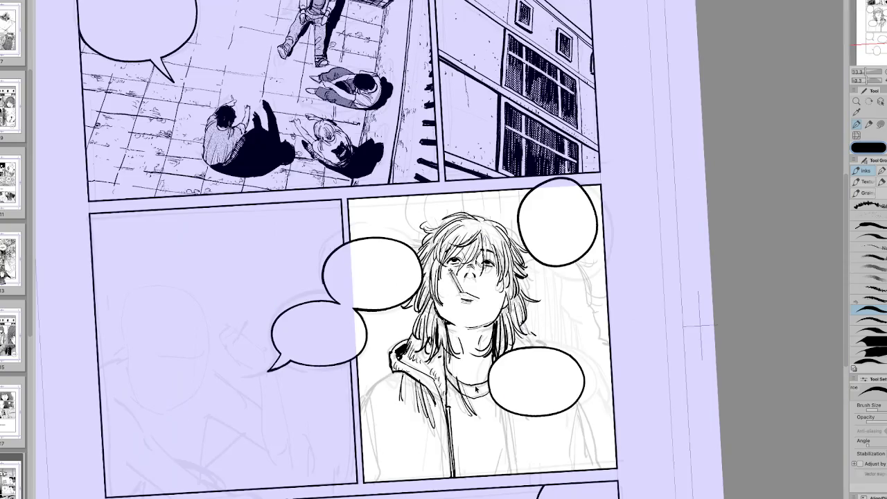
key("h")
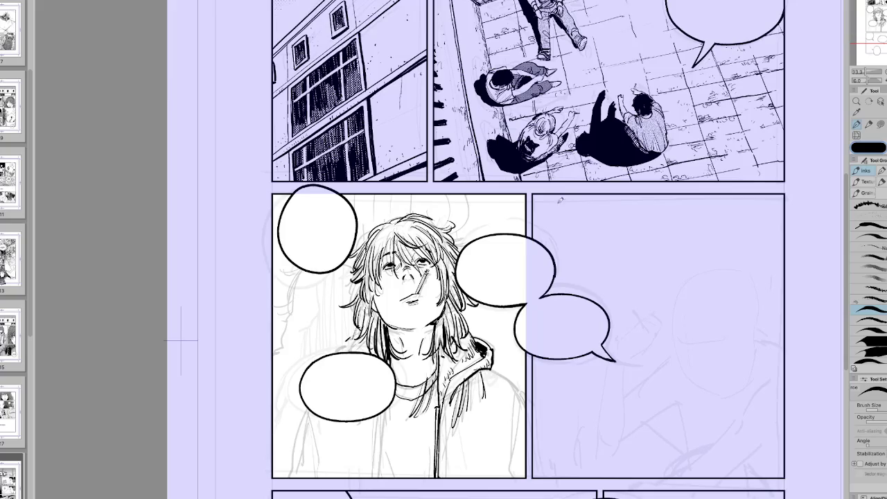
key("h")
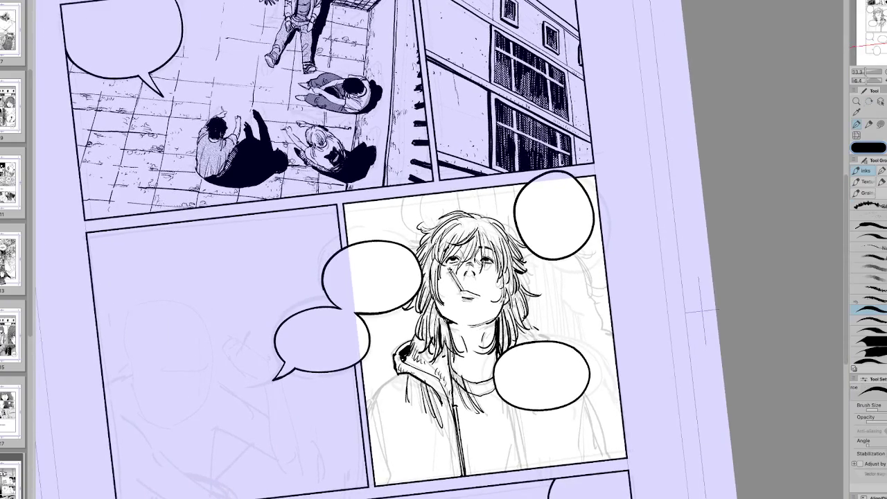
Darken a hair strand beside the face and sketch vertical fold lines across the hoodie.
key("h")
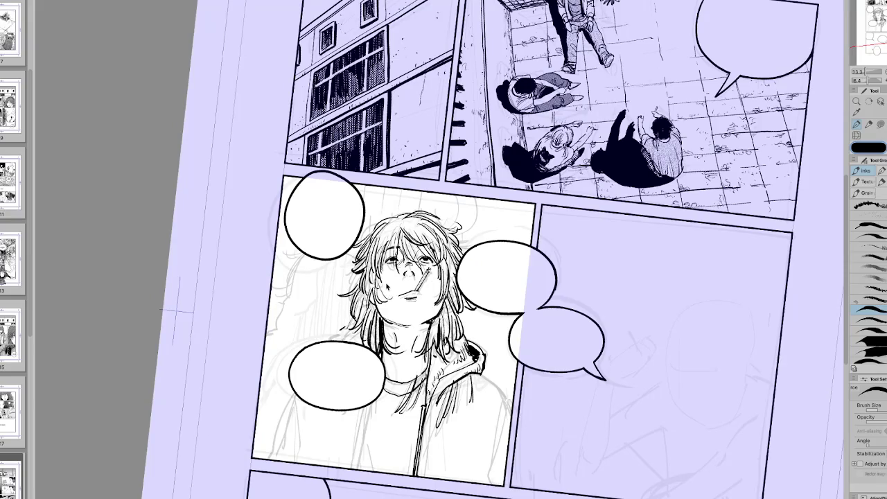
left_click_drag(445, 275, 437, 296)
key("h")
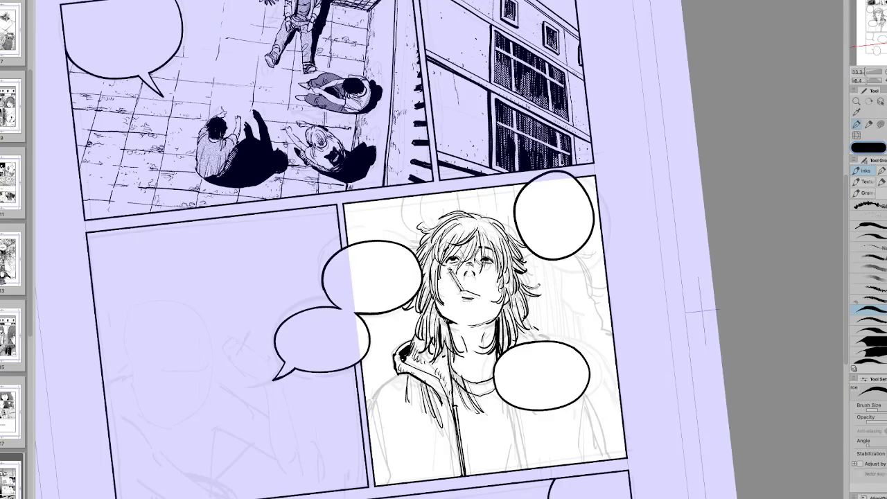
key("h")
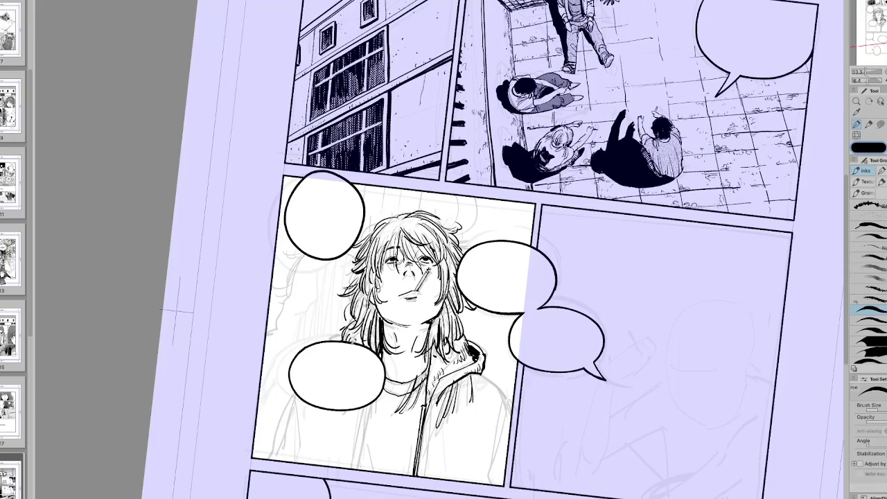
key("h")
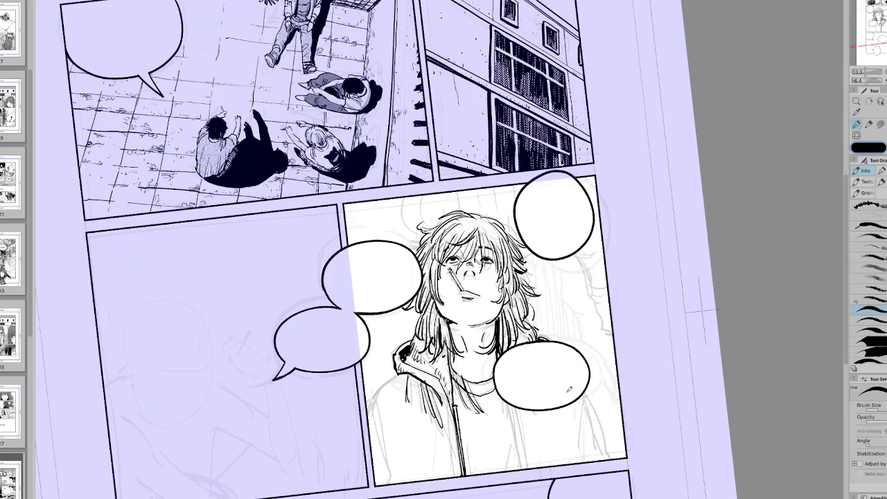
key("h")
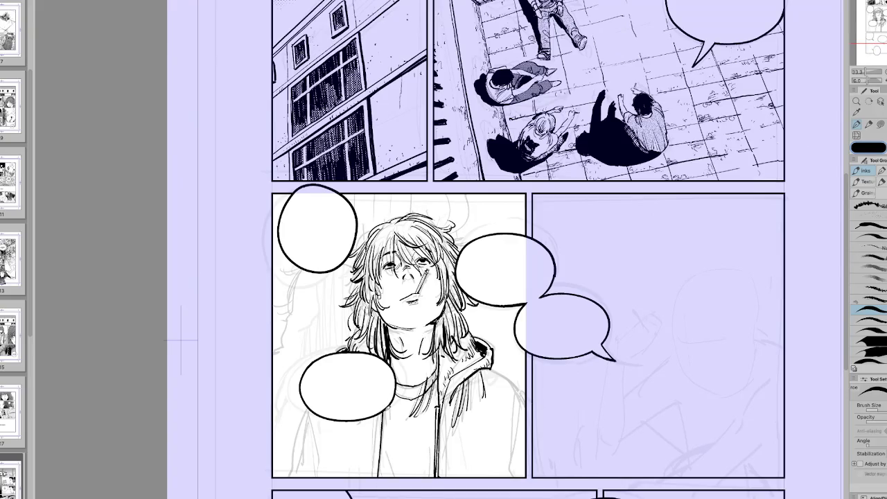
left_click_drag(371, 418, 373, 469)
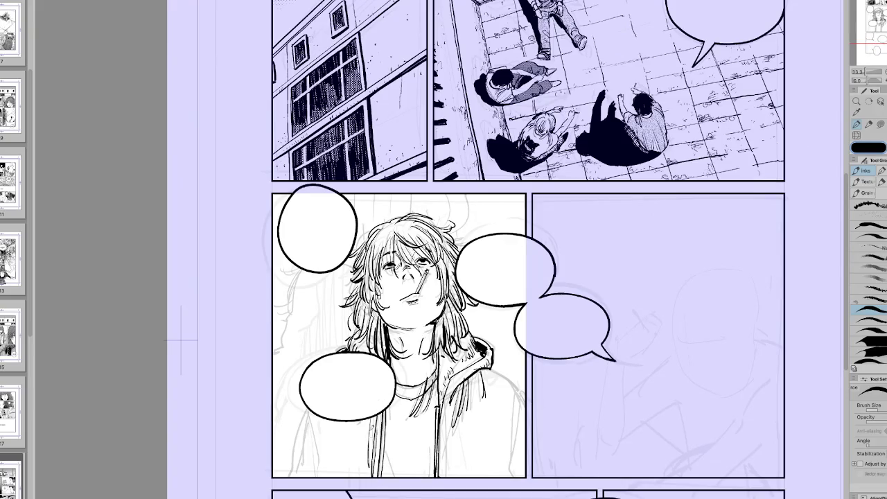
left_click_drag(322, 417, 323, 465)
mouse_move(488, 374)
left_mouse_down()
mouse_move(493, 454)
mouse_move(513, 454)
left_mouse_up()
left_click_drag(514, 398, 511, 449)
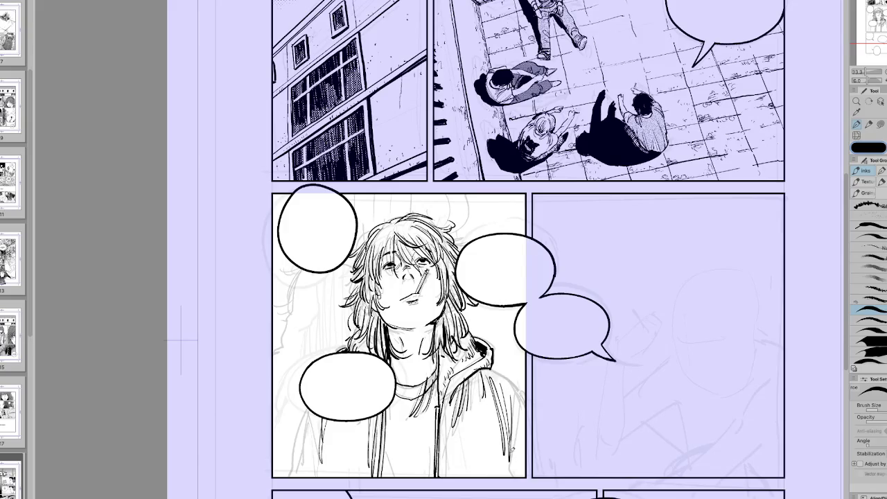
Ink the hood's left outline, the zipper line and the hoodie's left edge.
key("h")
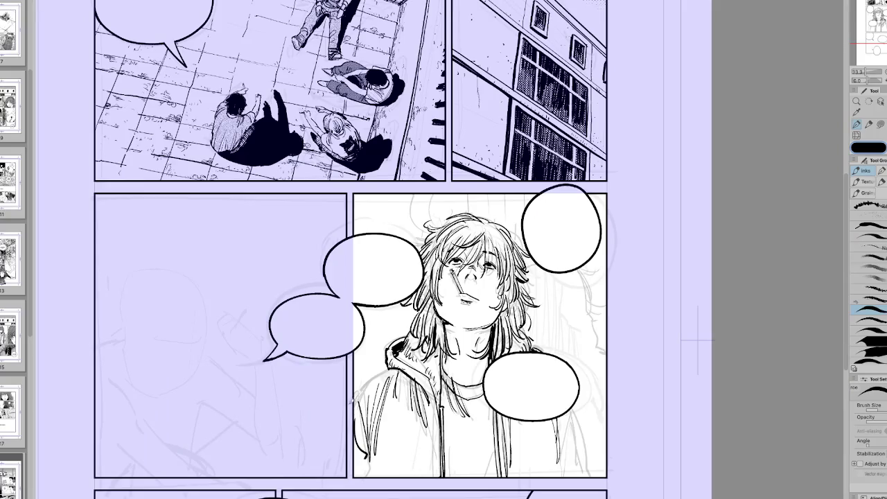
left_click_drag(360, 399, 390, 367)
key("h")
left_click_drag(442, 407, 446, 477)
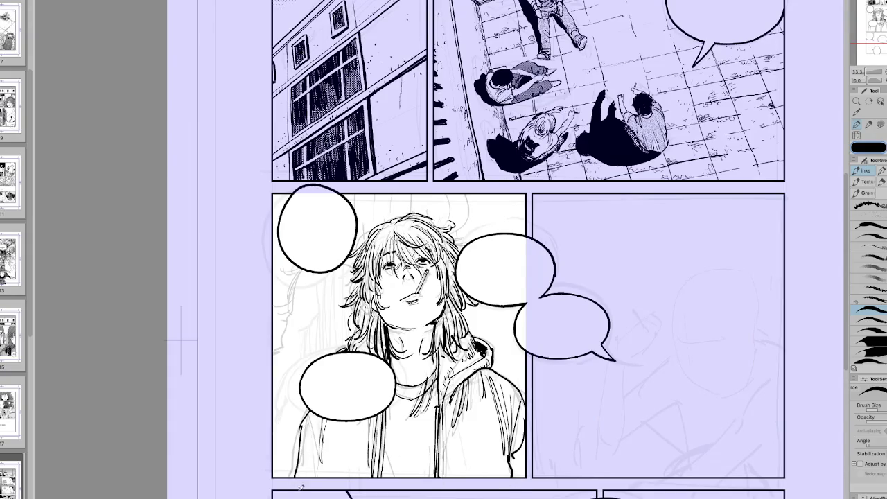
key("h")
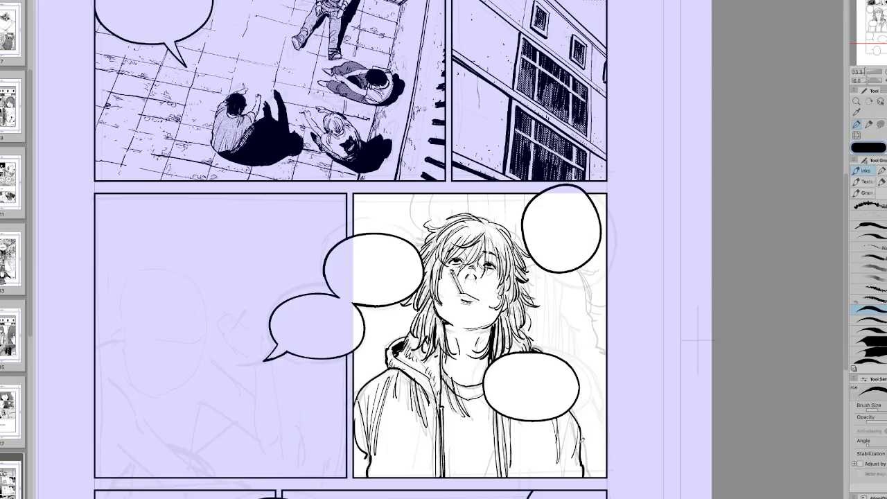
key("h")
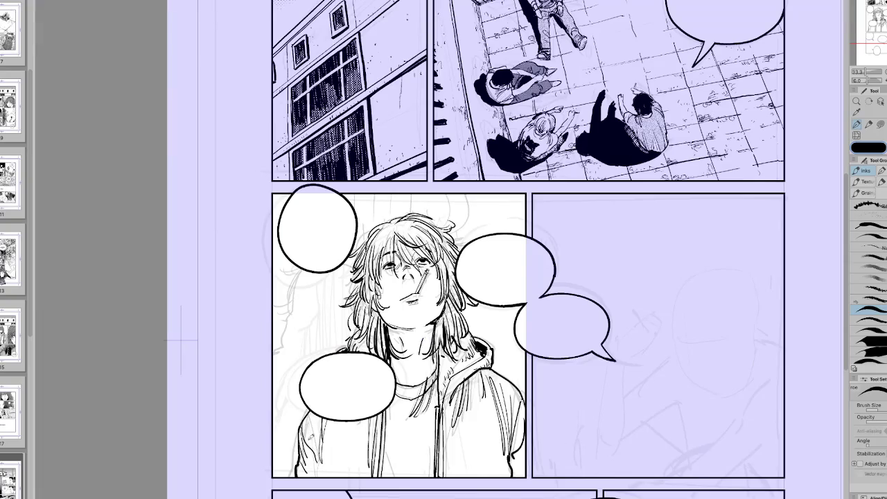
left_click_drag(304, 418, 323, 450)
left_click_drag(319, 413, 318, 477)
Ink hoodie folds and vertical hatching down to the panel's bottom border.
key("h")
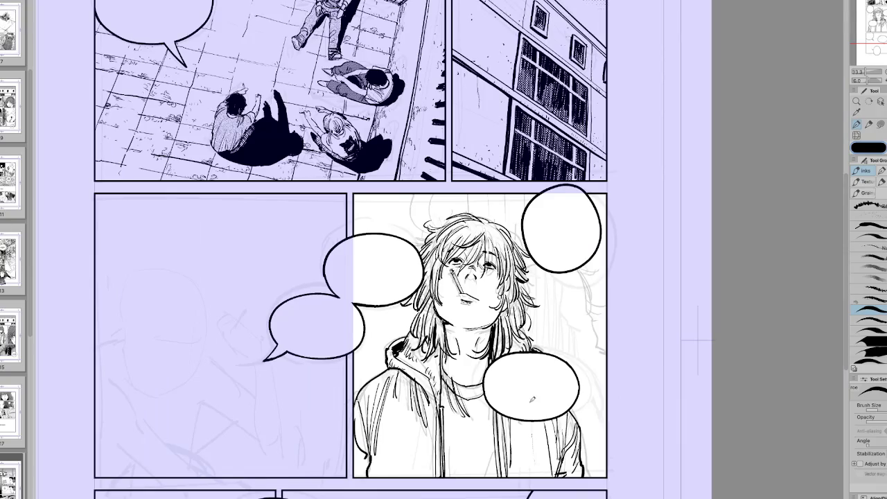
left_click_drag(407, 435, 413, 477)
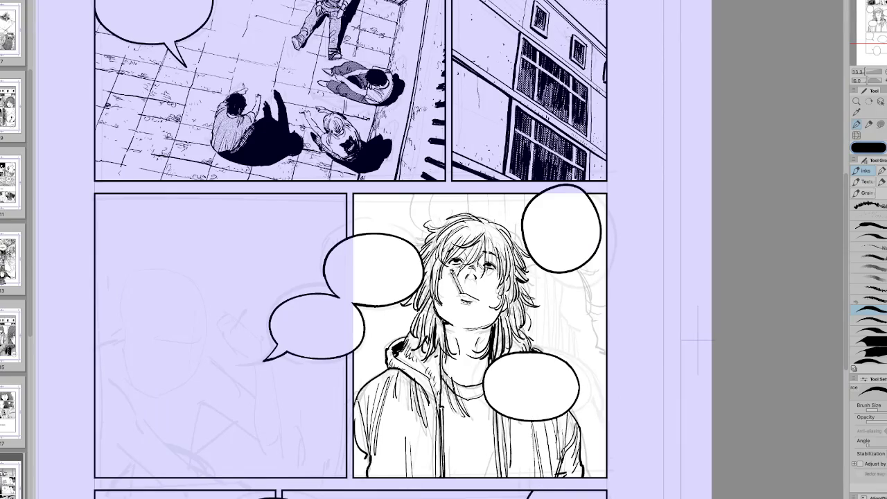
left_click_drag(489, 422, 491, 479)
left_click_drag(448, 413, 450, 478)
left_click_drag(449, 430, 449, 480)
mouse_move(468, 447)
left_mouse_down()
mouse_move(467, 479)
mouse_move(488, 479)
left_mouse_up()
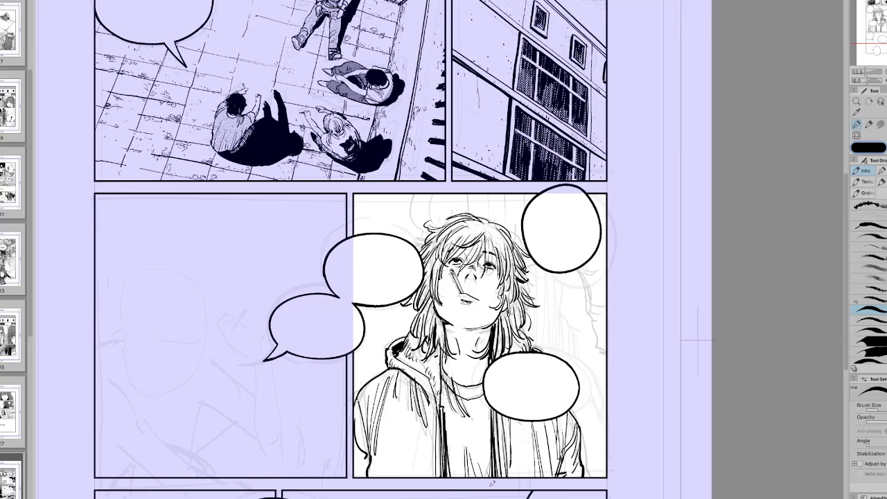
key("h")
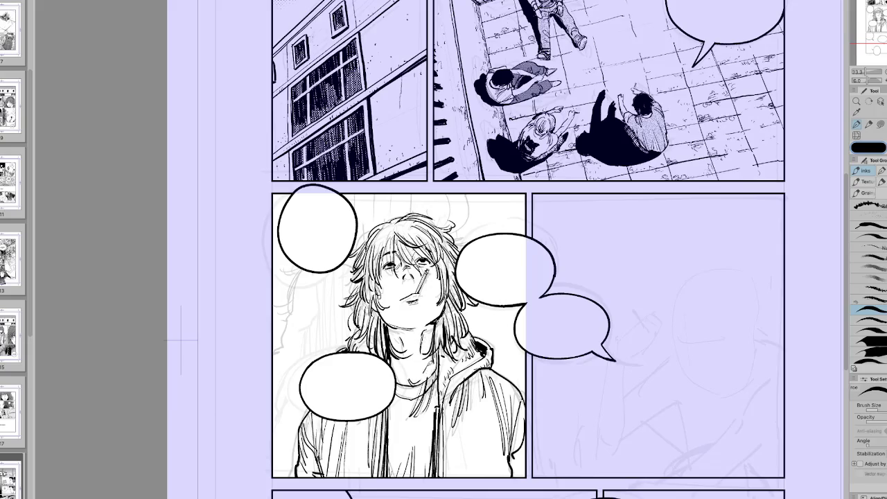
key("h")
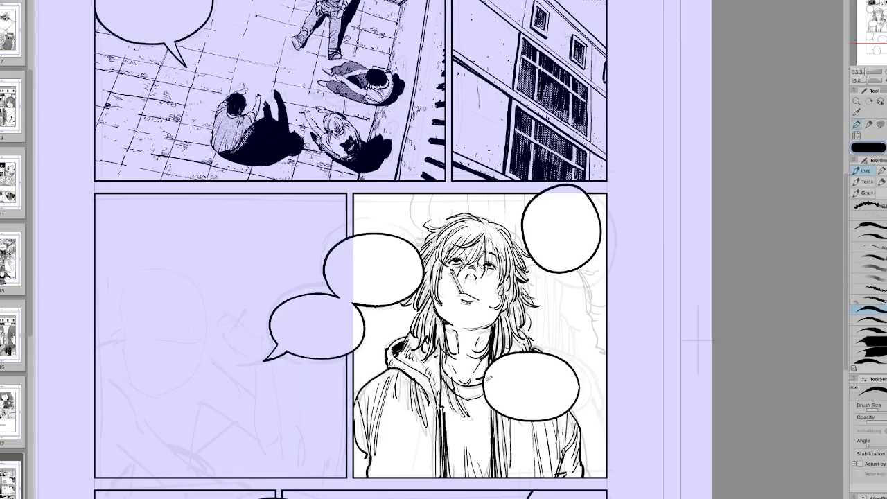
Flip the canvas to check proportions, then zoom out from 33.3% to 25%.
key("h")
key("e")
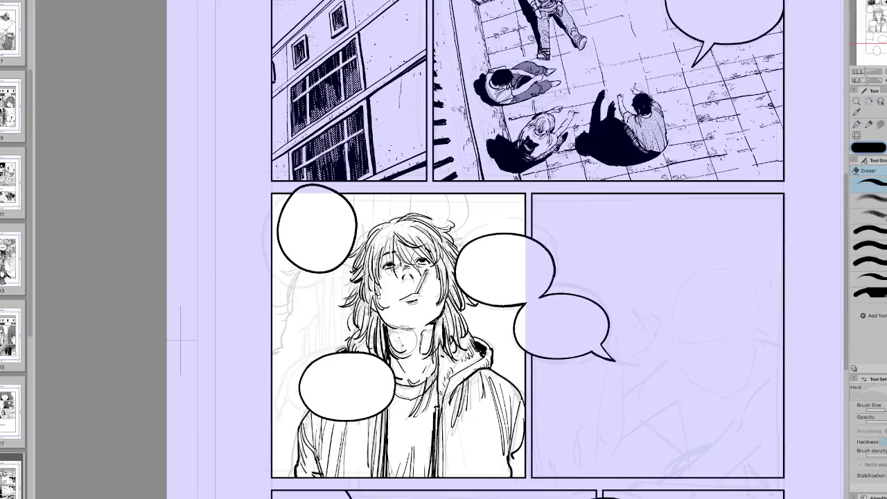
key("r")
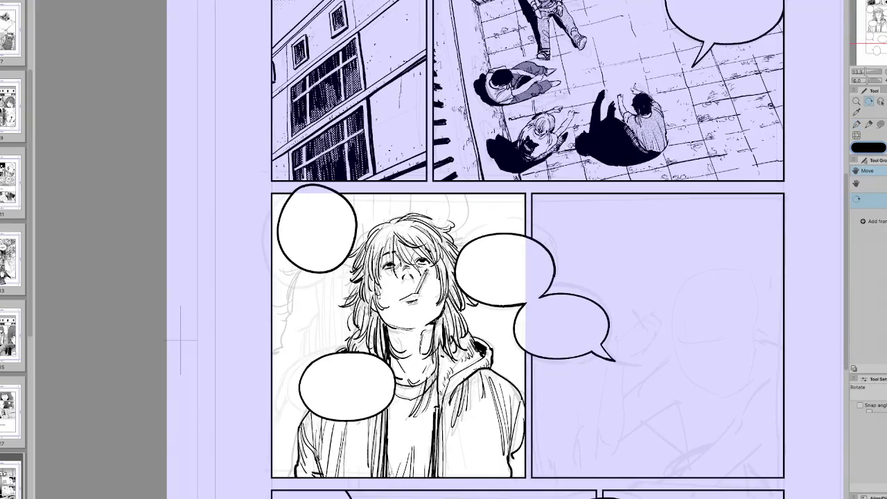
key("h")
key("h")
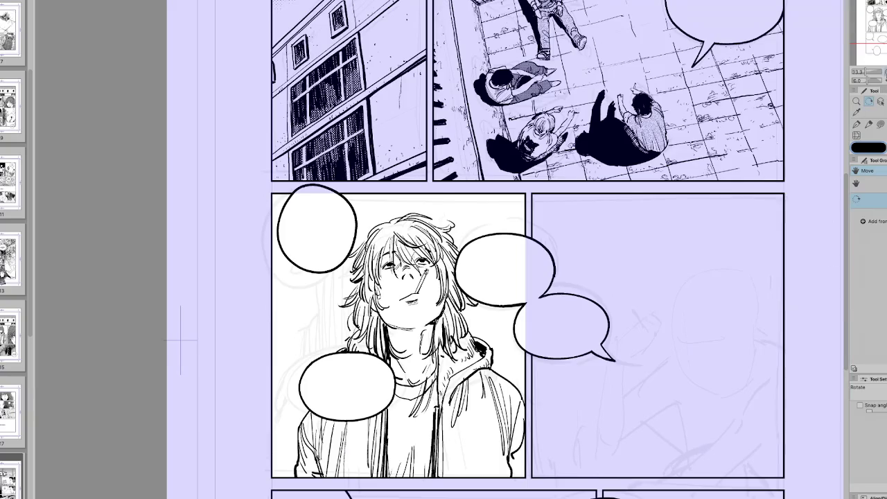
key("ctrl+minus")
key("m")
key("h")
key("h")
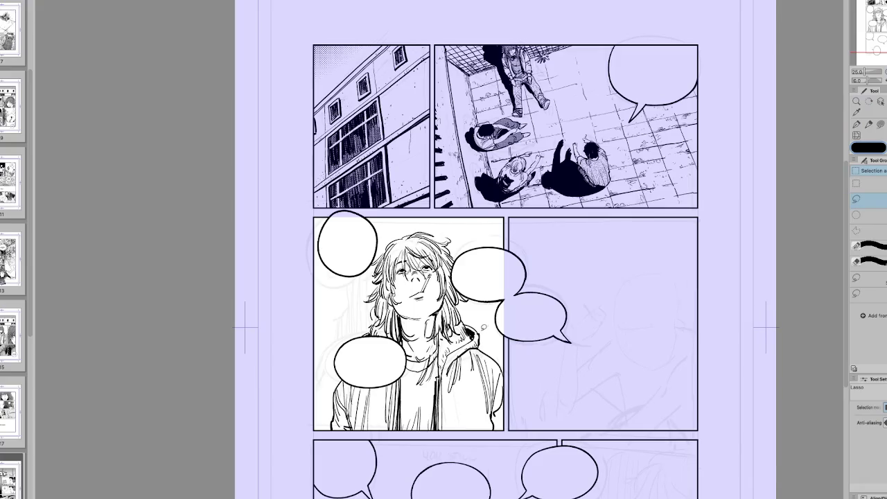
Erase a stray neck line, then lasso the head and move it down slightly.
key("e")
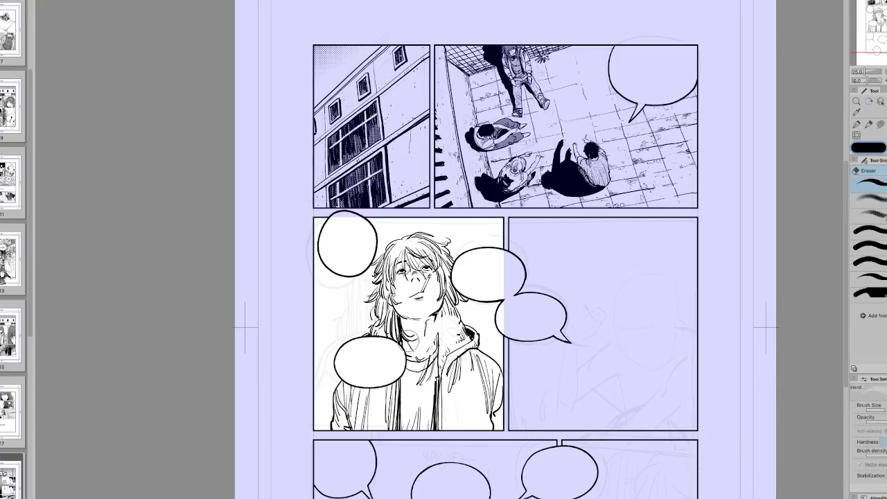
left_click_drag(401, 327, 378, 327)
key("m")
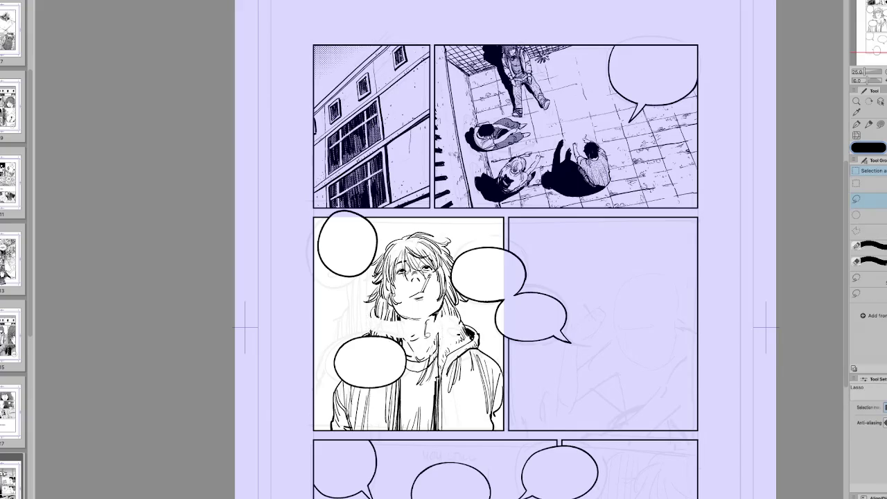
key("e")
key("m")
mouse_move(461, 326)
left_mouse_down()
mouse_move(477, 308)
mouse_move(374, 244)
mouse_move(353, 320)
left_mouse_up()
key("ctrl+t")
left_click_drag(416, 277, 419, 284)
key("Return")
Clean faint strokes near the neck and add dark ink strands to the hair.
key("p")
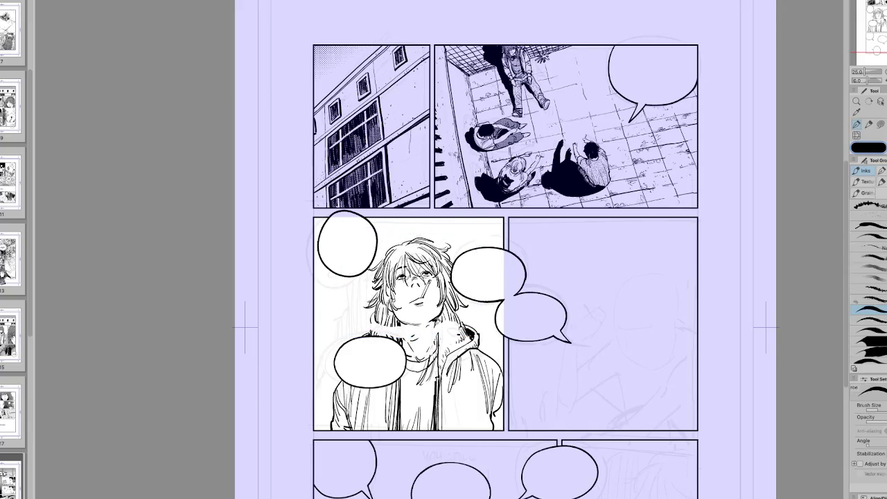
key("c")
mouse_move(436, 325)
left_mouse_down()
mouse_move(402, 350)
mouse_move(395, 343)
left_mouse_up()
key("h")
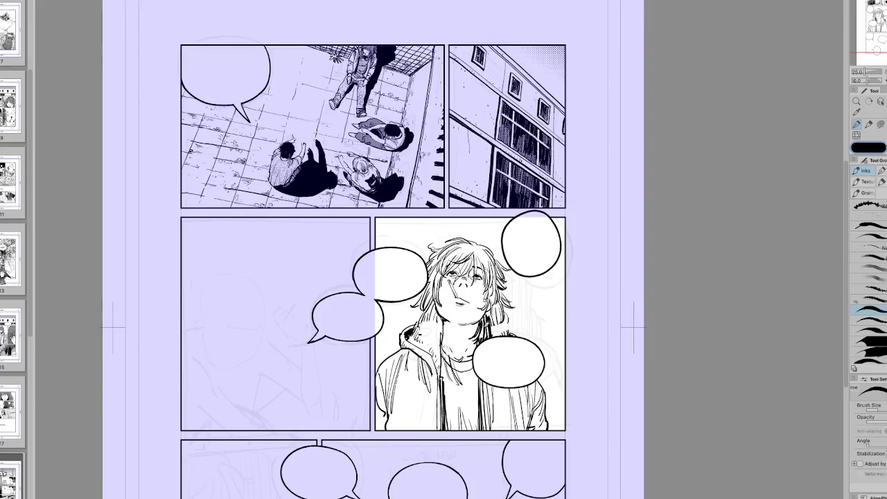
mouse_move(490, 314)
left_mouse_down()
mouse_move(485, 338)
mouse_move(498, 337)
mouse_move(491, 324)
mouse_move(496, 339)
left_mouse_up()
key("c")
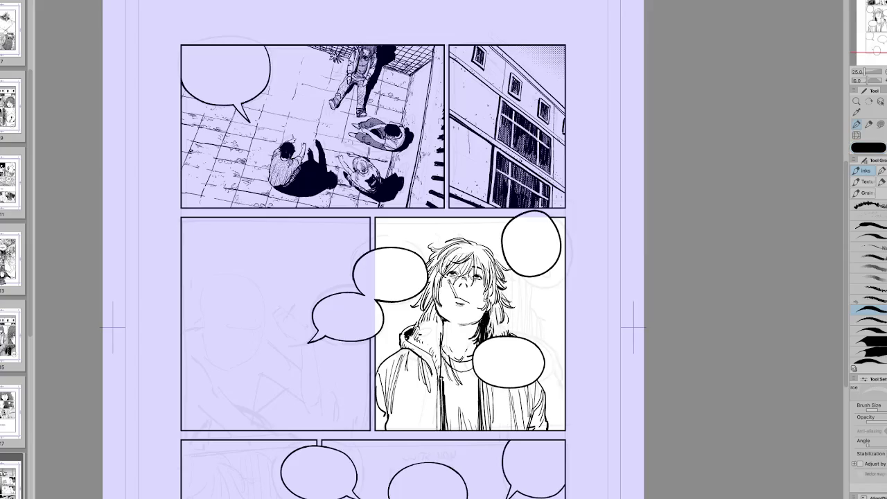
key("h")
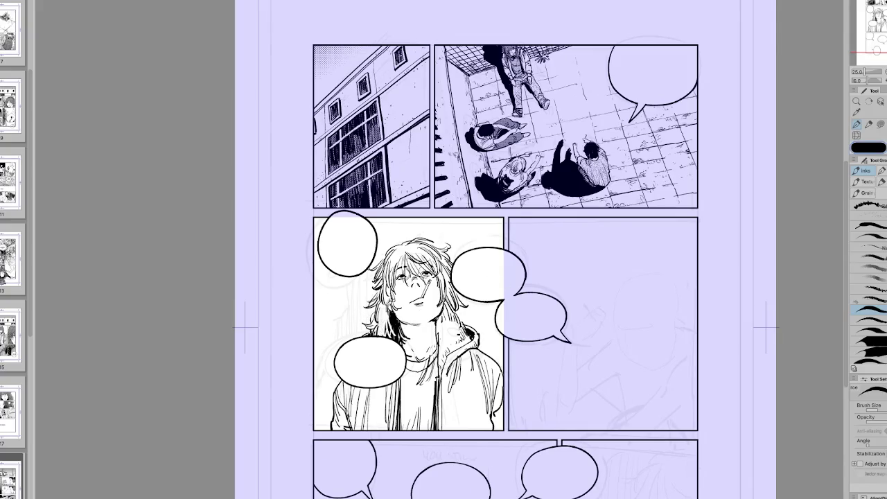
key("h")
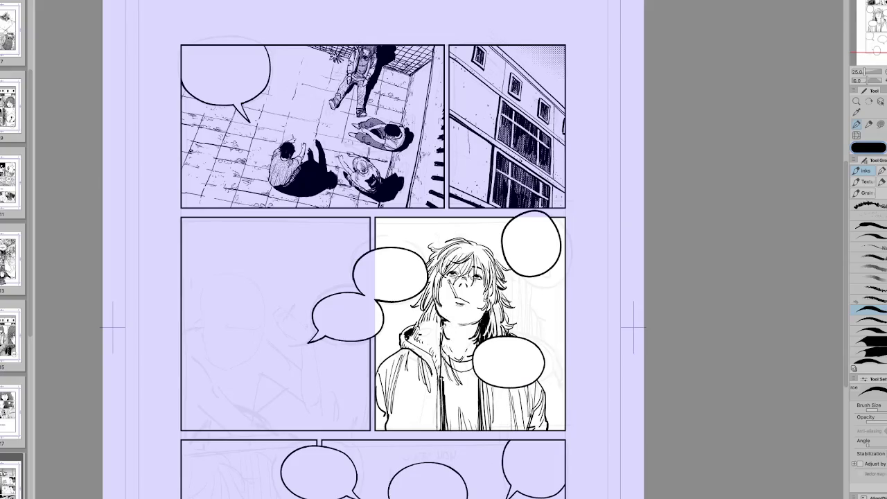
key("h")
Hatch dark shading on the neck beside the hood.
mouse_move(444, 310)
left_mouse_down()
mouse_move(443, 350)
mouse_move(449, 330)
mouse_move(425, 330)
mouse_move(431, 314)
mouse_move(424, 347)
left_mouse_up()
key("h")
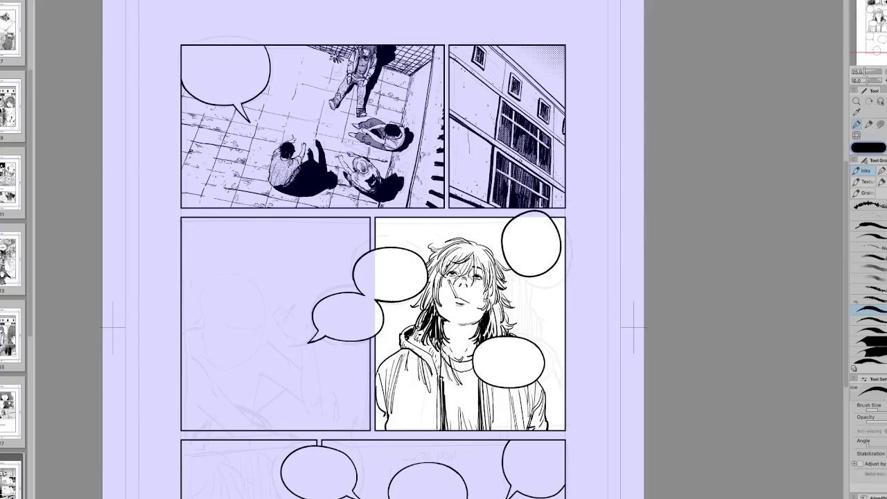
key("h")
key("h")
key("h")
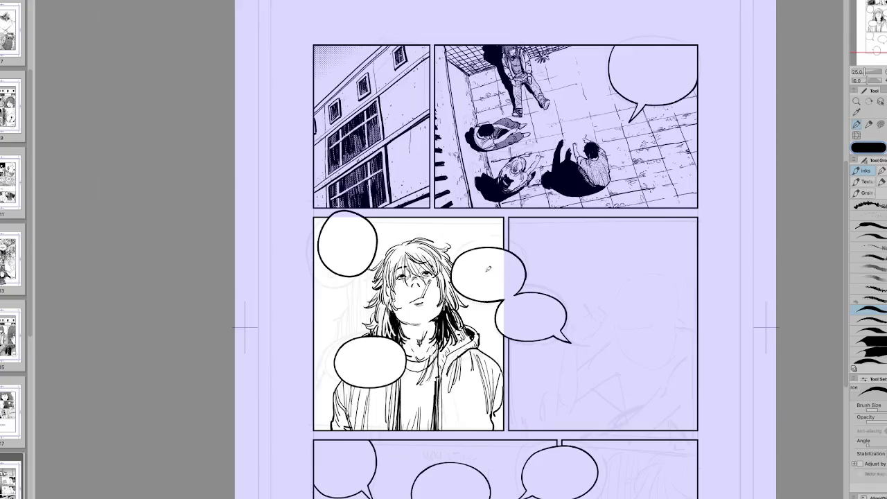
left_click_drag(415, 347, 420, 355)
key("h")
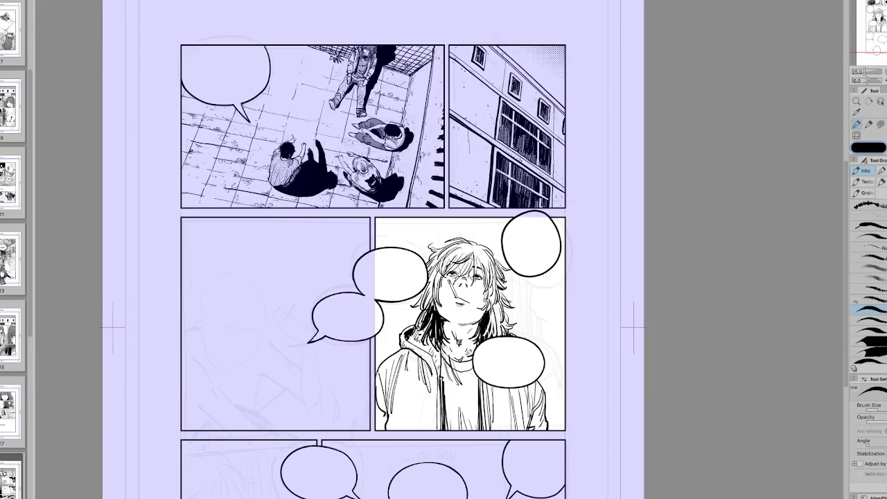
Tilt the canvas and ink a small mark near the chin.
key("e")
key("p")
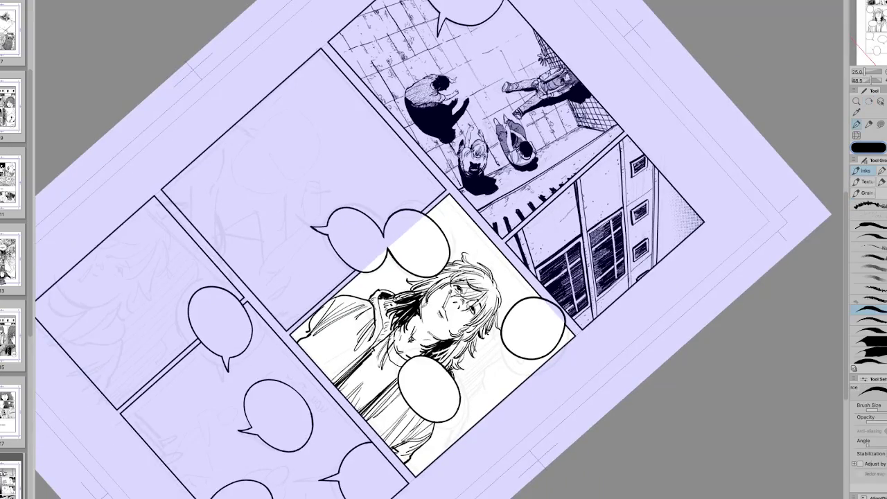
key("h")
key("minus")
key("minus")
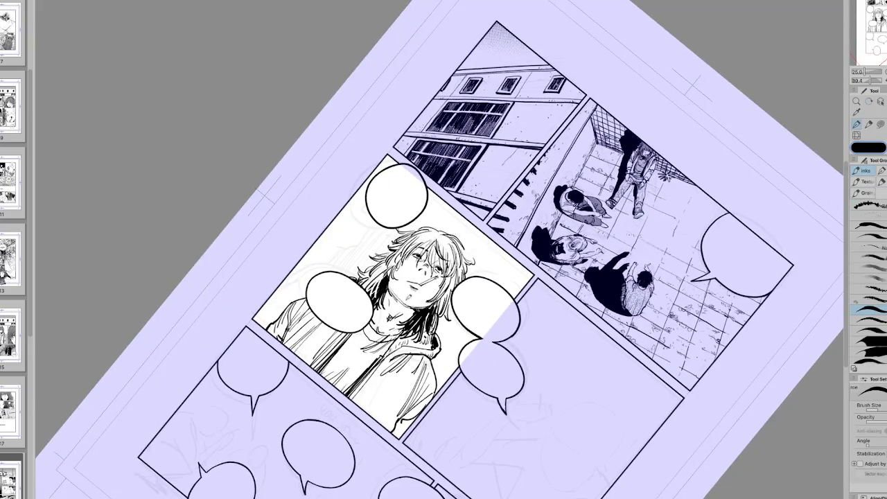
key("h")
key("asciicircum")
key("minus")
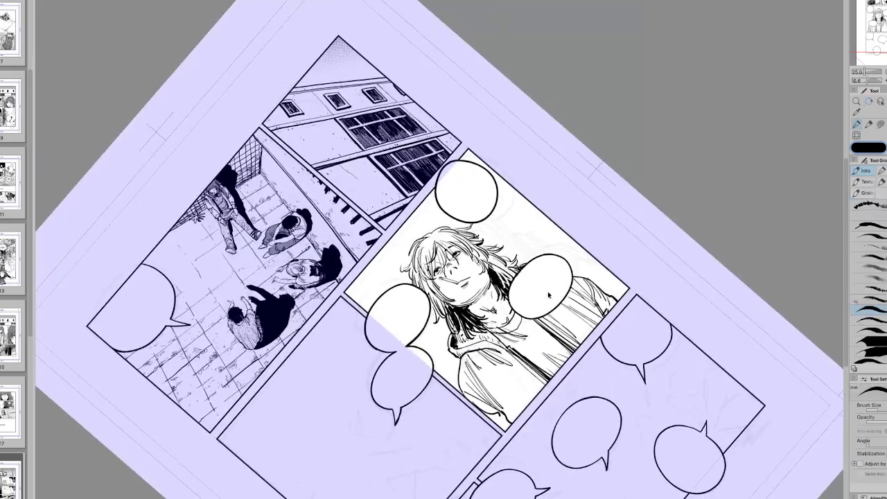
left_click_drag(474, 297, 485, 288)
Straighten the view and delete the cigarette stroke at the mouth.
key("h")
key("r")
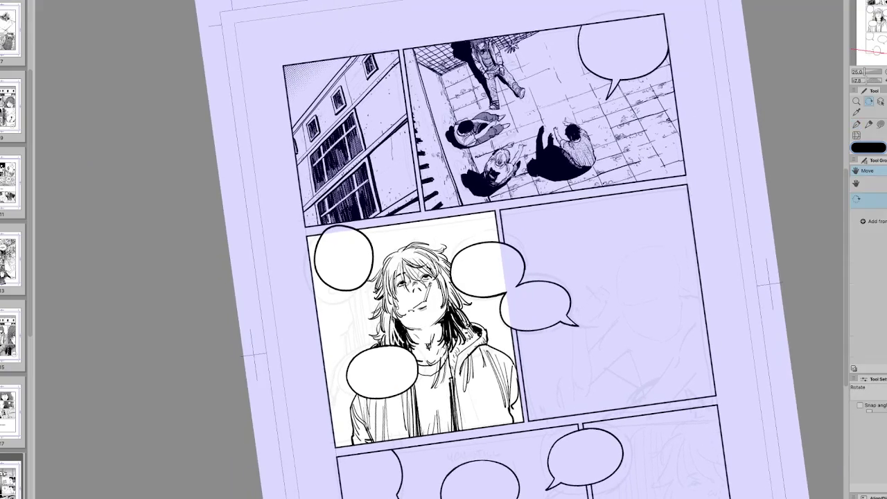
key("p")
key("m")
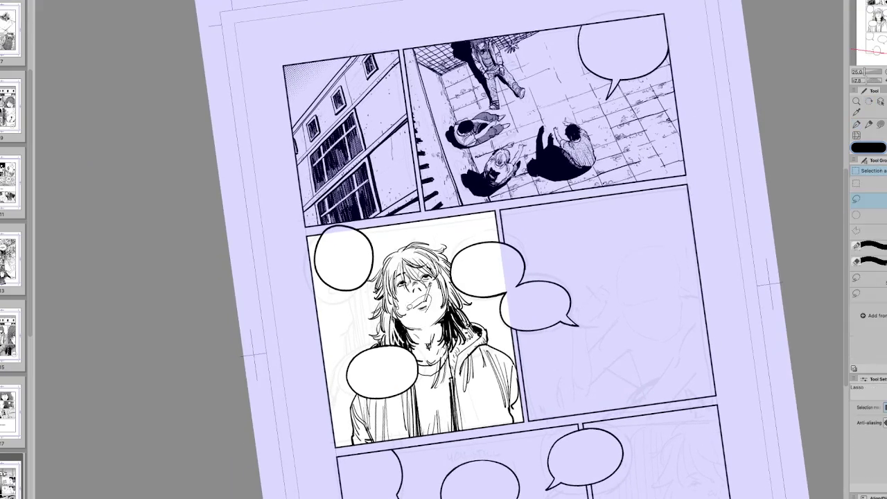
left_click_drag(407, 314, 430, 312)
key("Delete")
key("ctrl+d")
key("p")
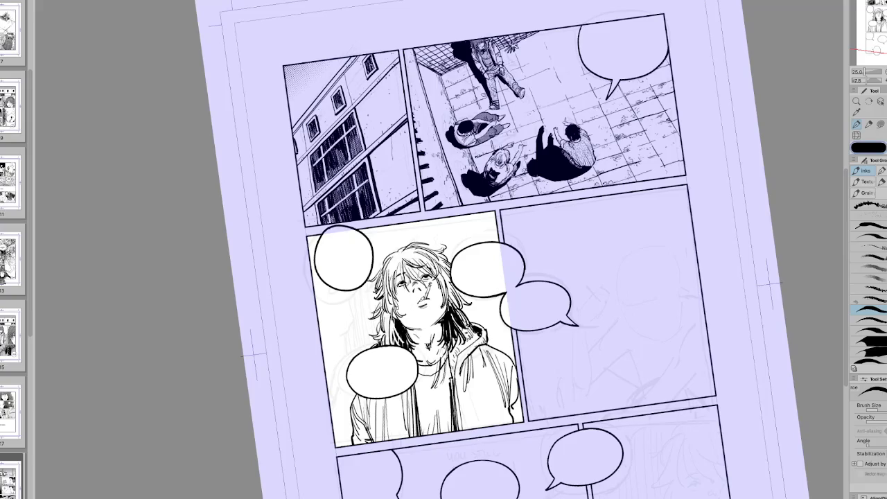
Lasso the character's face and apply a transform to it.
key("h")
key("ctrl+at")
key("m")
left_click_drag(449, 278, 444, 284)
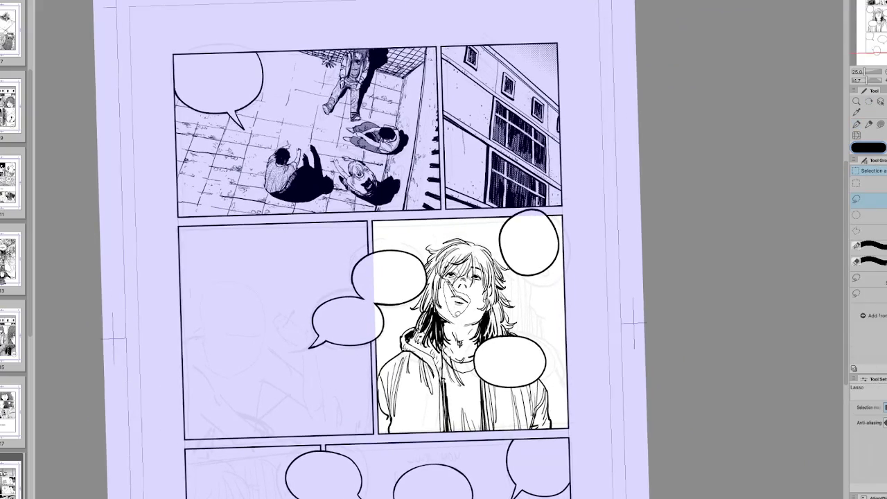
key("ctrl+t")
key("Return")
key("h")
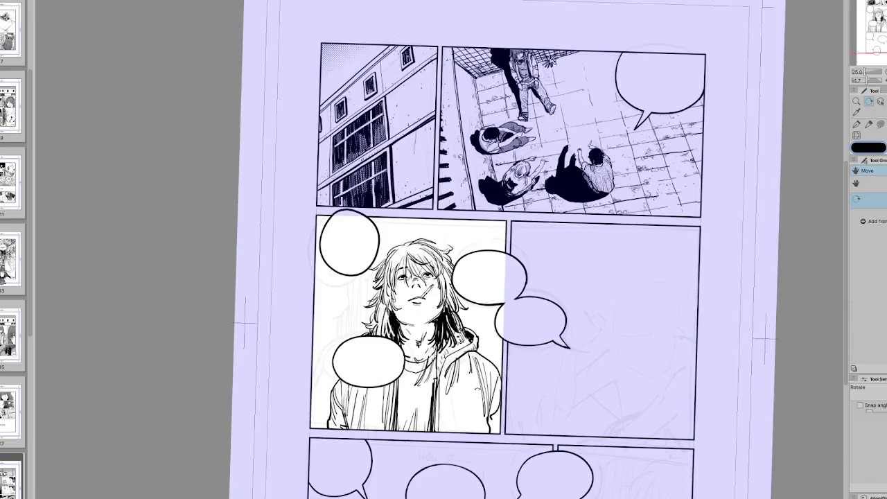
key("p")
Rotate the canvas nearly upright and add dark strokes to the hair.
key("h")
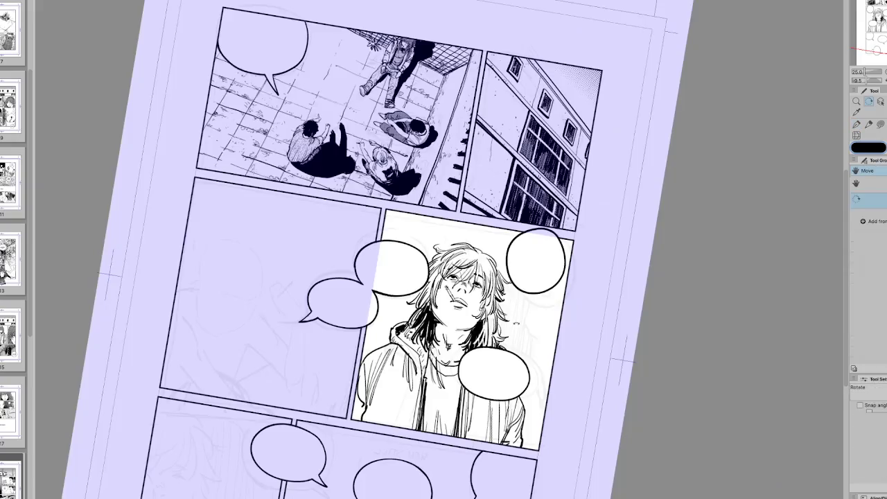
key("minus")
key("h")
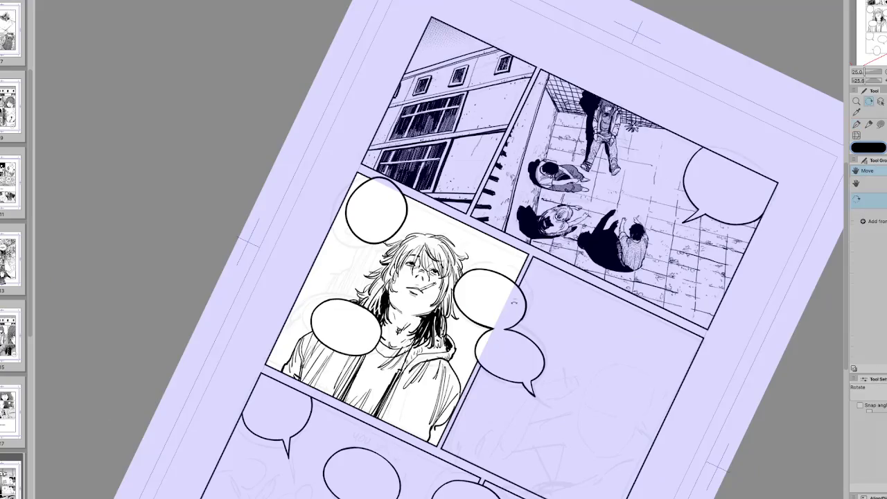
key("minus")
key("h")
key("r")
left_click_drag(568, 315, 573, 292)
key("p")
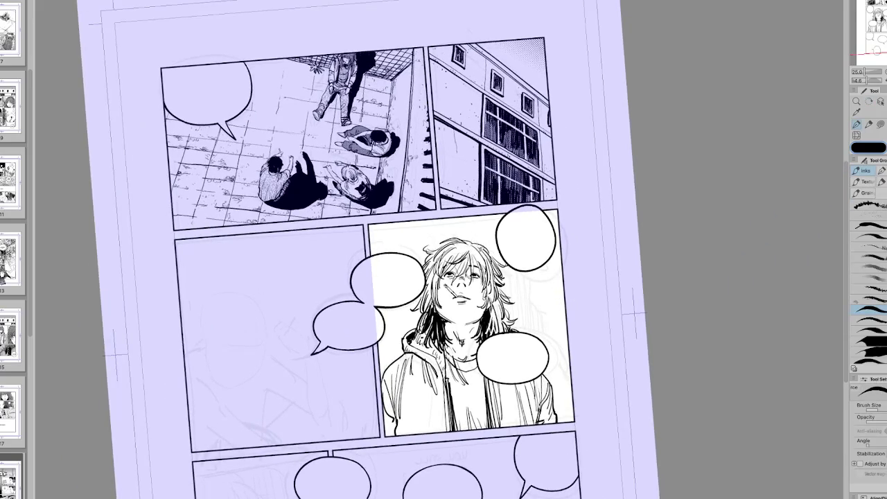
key("h")
left_click_drag(395, 248, 409, 275)
left_click_drag(395, 244, 405, 252)
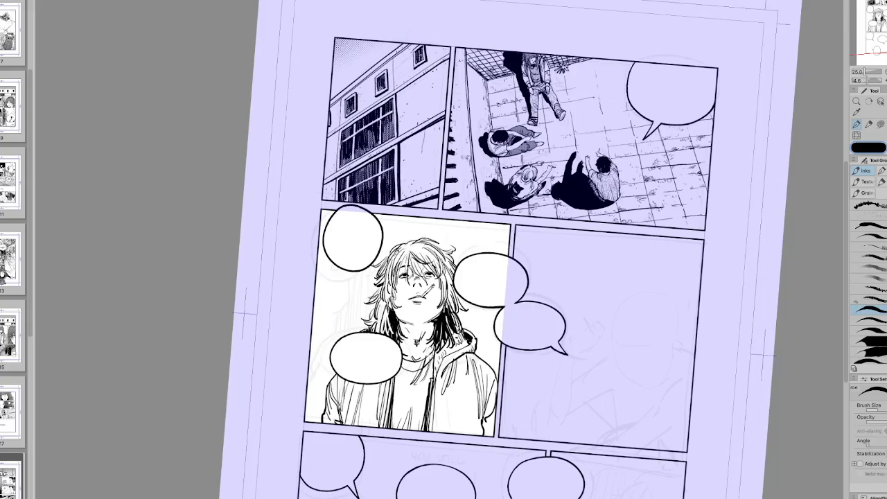
Reset the view, check the whole page, and tilt the canvas about 54°.
key("h")
key("h")
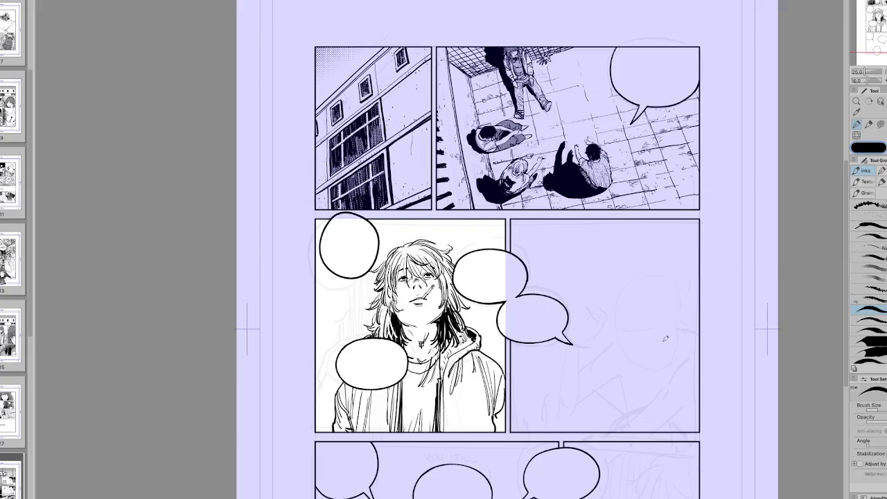
key("ctrl+minus")
key("ctrl+plus")
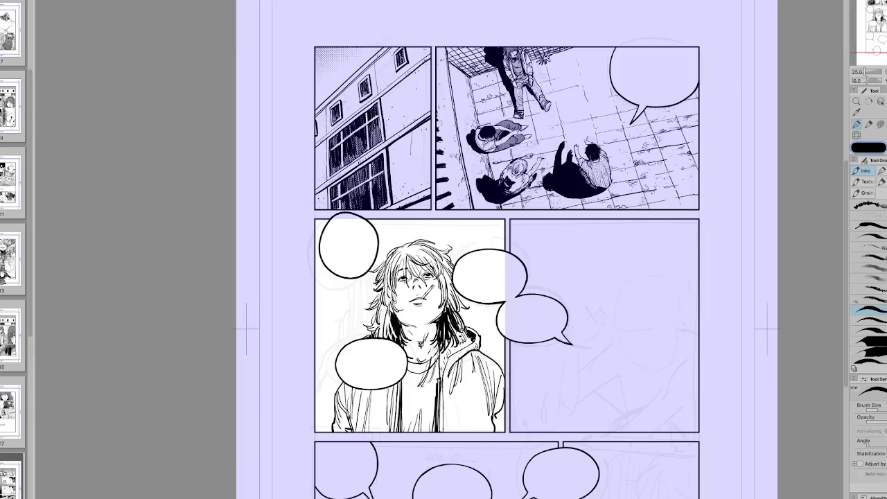
left_click_drag(472, 279, 443, 270)
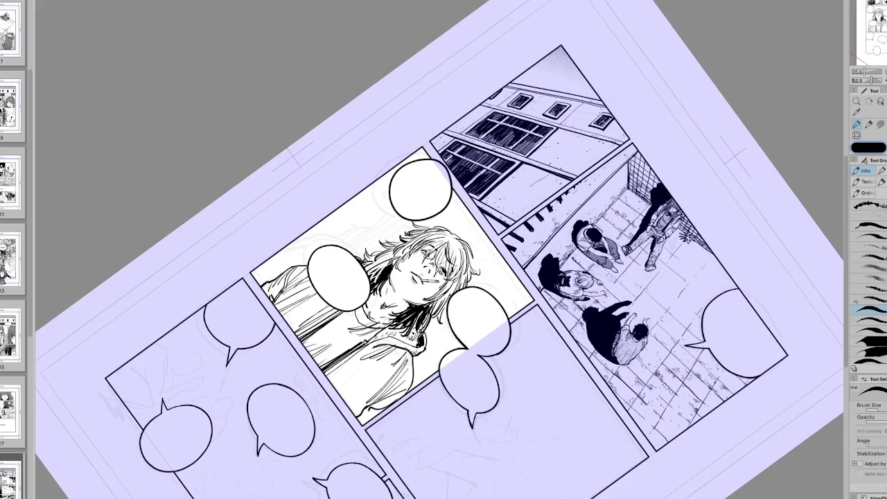
Tilt the page about 45° and back upright, then hatch the neck shadow under the chin.
left_click_drag(426, 254, 483, 238)
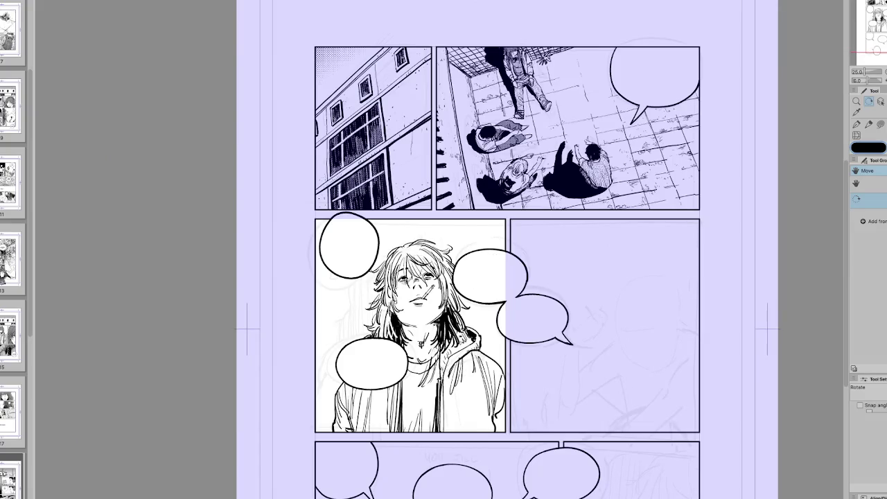
left_click_drag(421, 343, 437, 332)
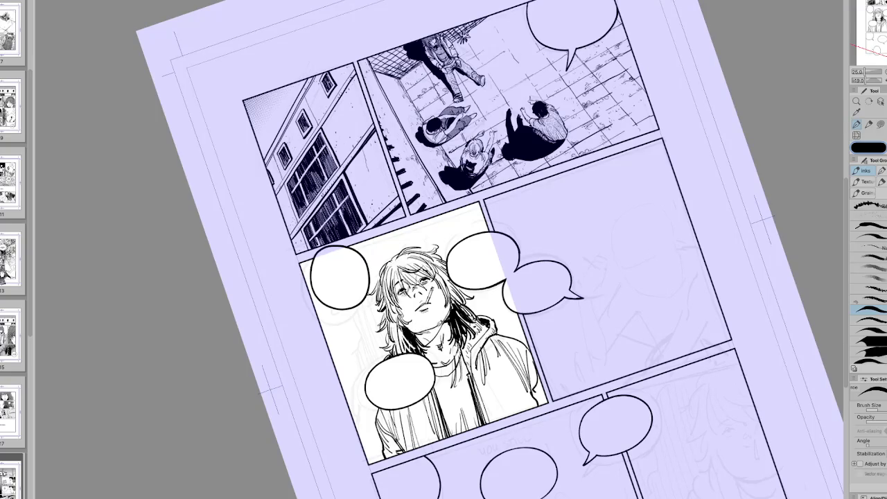
mouse_move(430, 331)
left_mouse_down()
mouse_move(382, 294)
mouse_move(410, 308)
mouse_move(385, 304)
mouse_move(430, 208)
mouse_move(485, 180)
mouse_move(499, 194)
left_mouse_up()
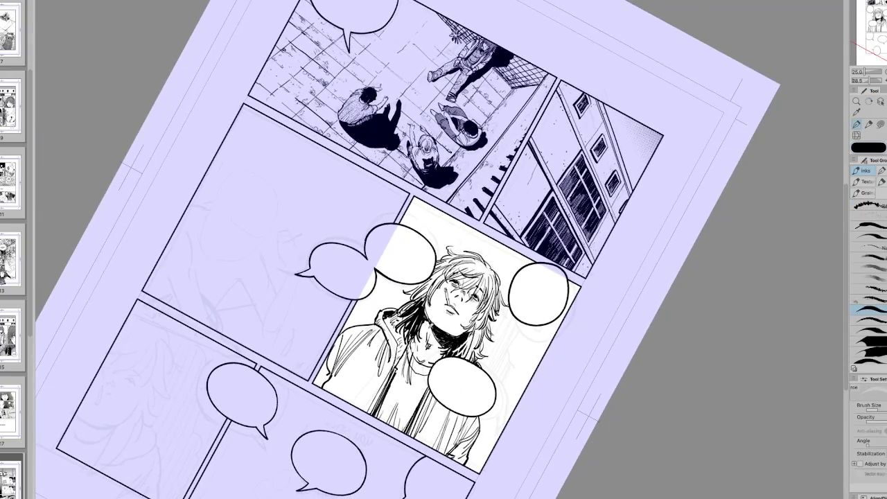
left_click_drag(429, 249, 464, 229)
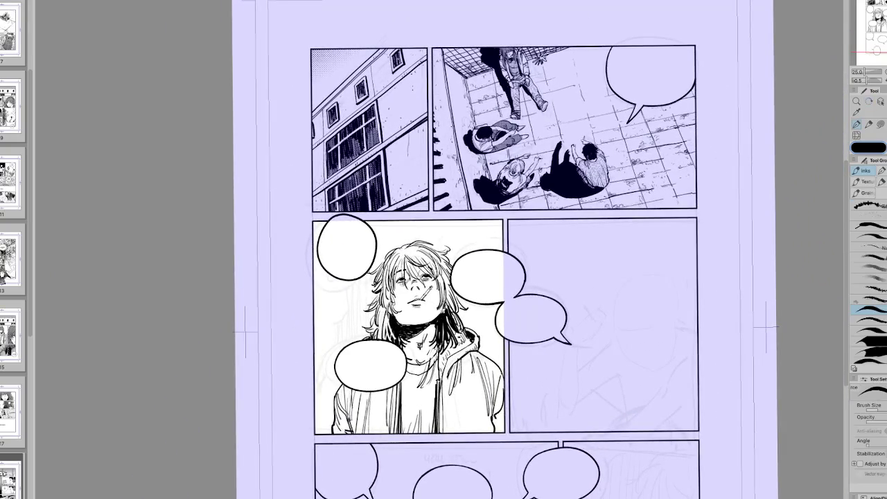
mouse_move(393, 313)
left_mouse_down()
mouse_move(432, 321)
mouse_move(444, 312)
mouse_move(436, 319)
mouse_move(427, 300)
left_mouse_up()
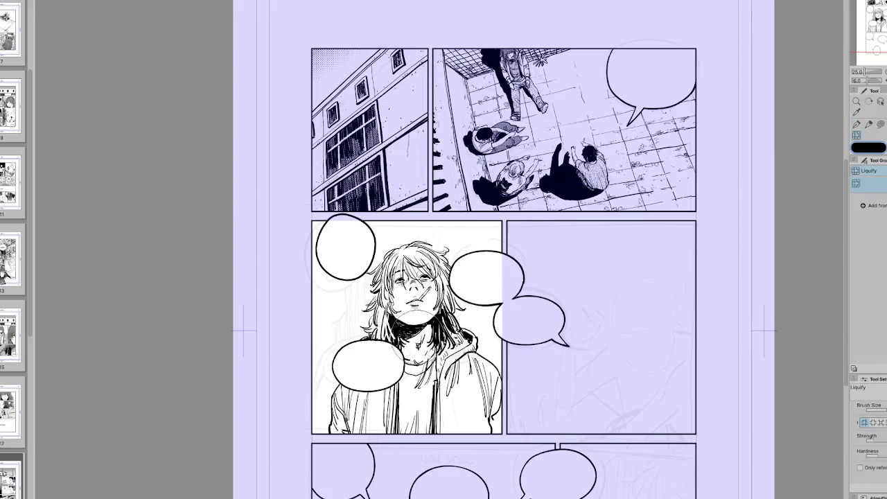
Scale the character art up about 1.2 times.
key("ctrl+t")
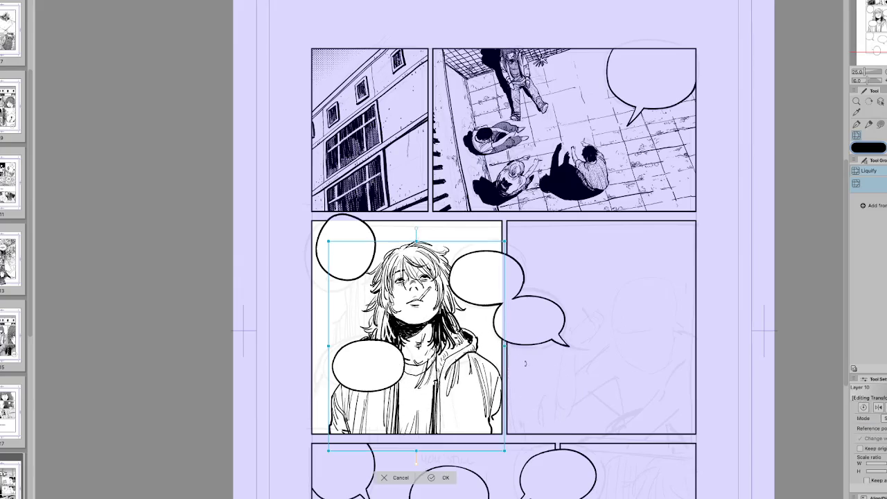
left_click_drag(506, 353, 524, 345)
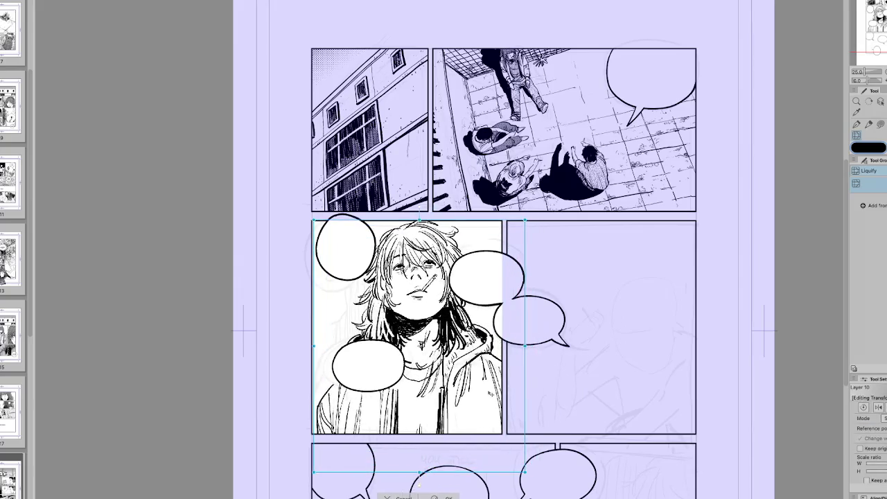
key("Return")
key("p")
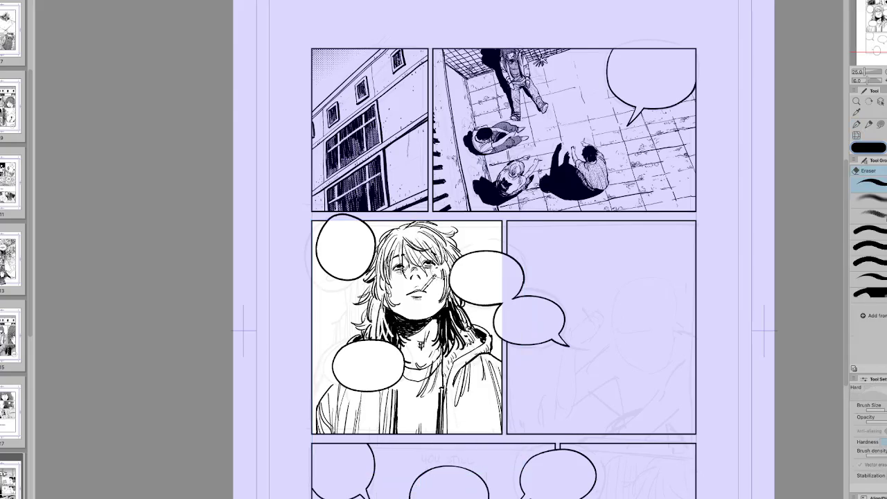
Ink extra hair strands on top of the head and check the mirrored view.
mouse_move(443, 229)
left_mouse_down()
mouse_move(460, 249)
mouse_move(436, 273)
left_mouse_up()
mouse_move(448, 212)
left_mouse_down()
mouse_move(441, 250)
mouse_move(457, 223)
left_mouse_up()
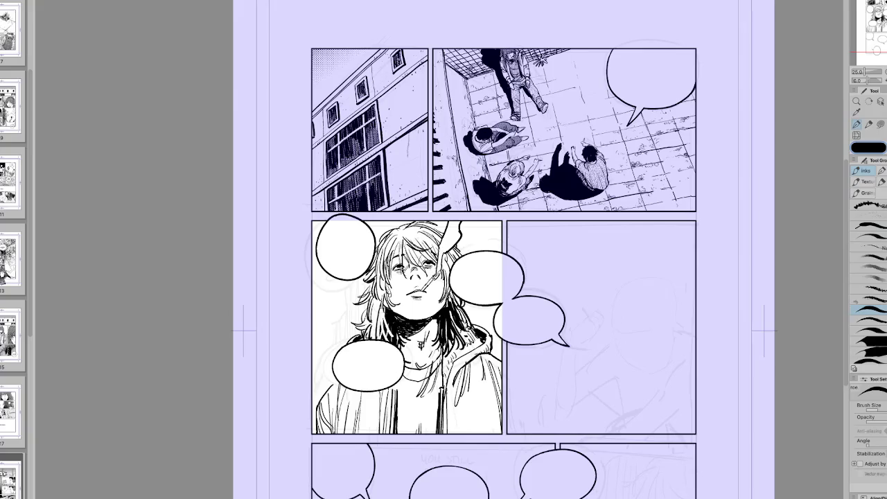
key("h")
key("r")
left_click_drag(555, 346, 578, 382)
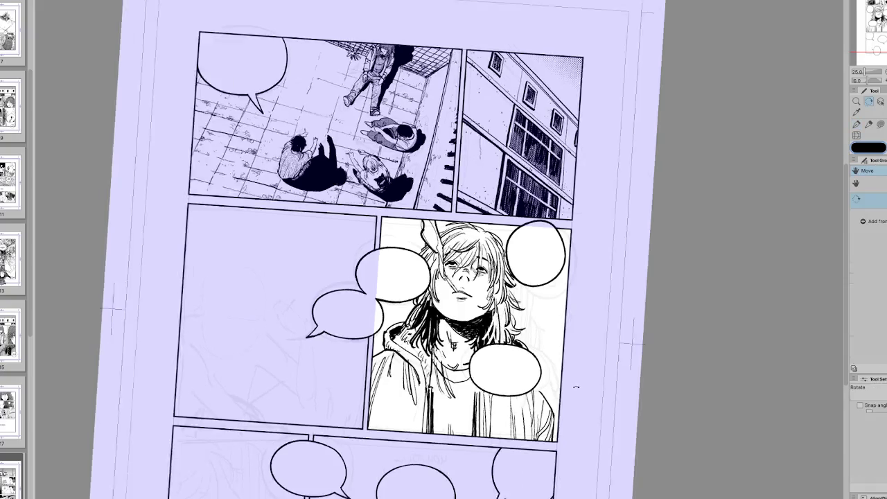
key("h")
key("p")
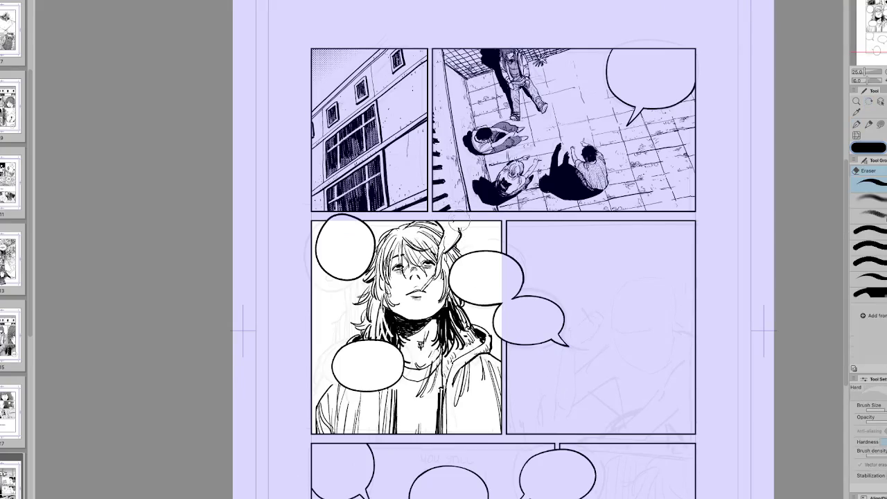
Add dark hair strands on the left and erase stray marks on the hood.
key("h")
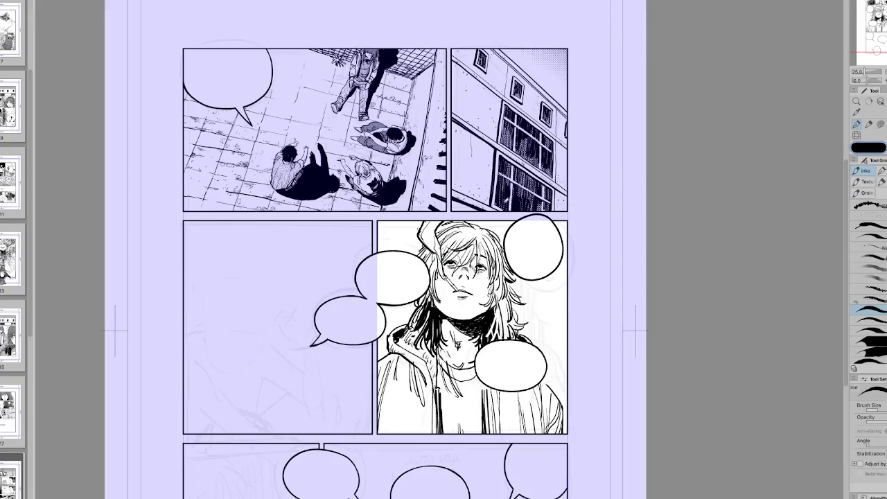
key("h")
left_click_drag(377, 294, 378, 338)
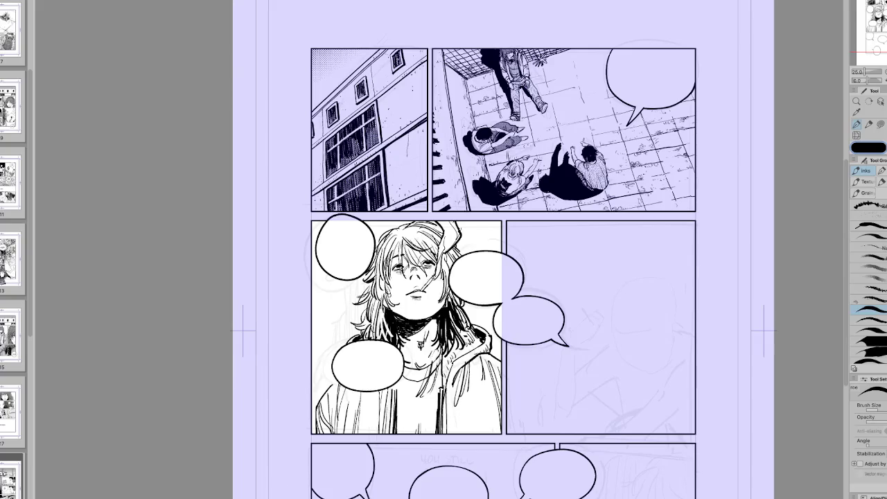
key("h")
key("h")
left_click_drag(475, 223, 478, 252)
left_click_drag(476, 299, 476, 334)
Ink vertical background lines to the right of the character.
left_click_drag(492, 220, 492, 251)
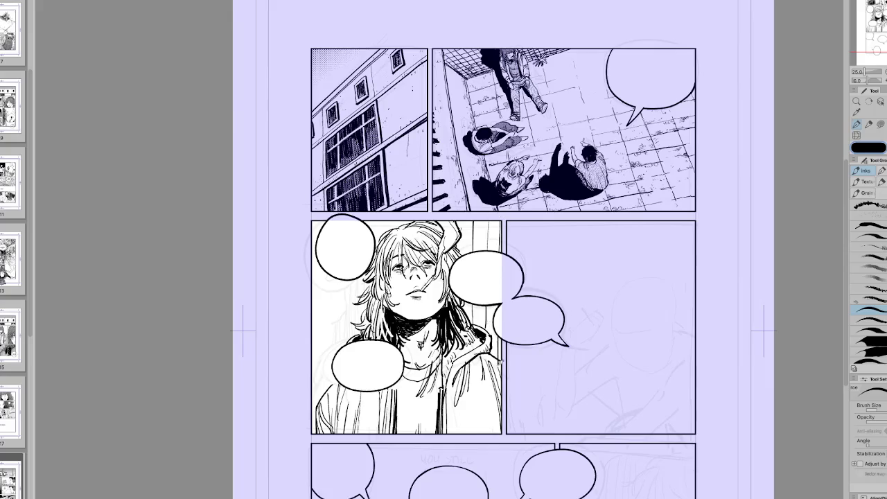
key("h")
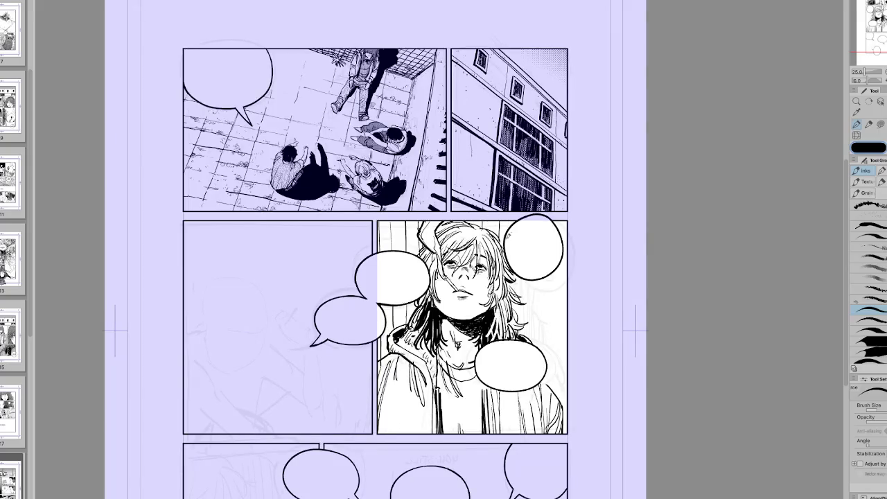
left_click_drag(523, 279, 527, 340)
mouse_move(539, 280)
left_mouse_down()
mouse_move(540, 354)
mouse_move(553, 337)
mouse_move(553, 389)
left_mouse_up()
mouse_move(564, 221)
left_mouse_down()
mouse_move(570, 408)
mouse_move(570, 200)
left_mouse_up()
key("p")
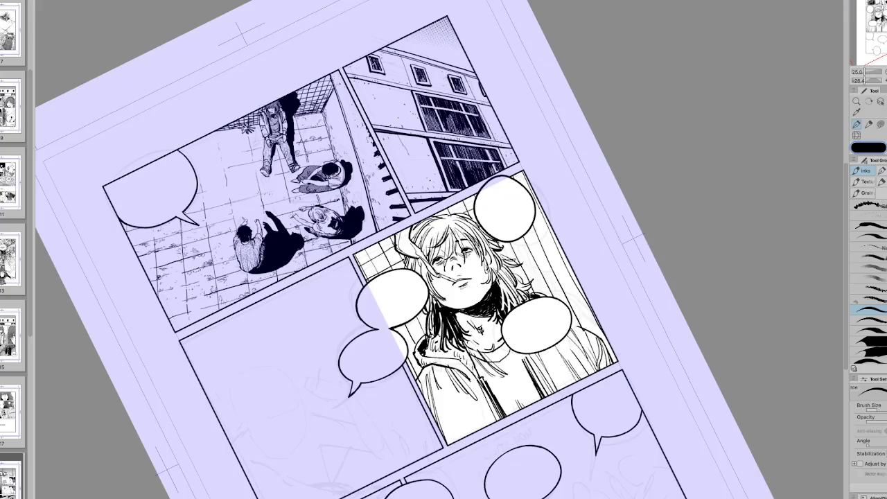
Ink tiled grid lines in the background left of the hair.
key("r")
key("ctrl+@")
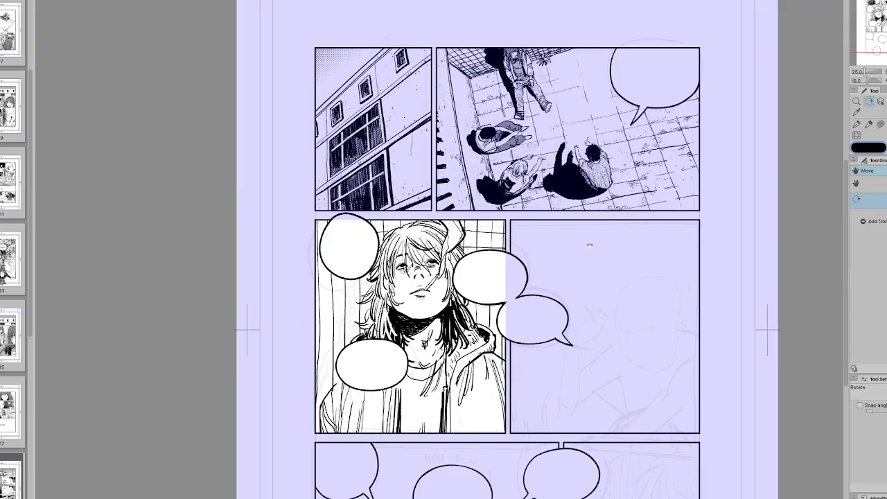
key("ctrl+@")
key("p")
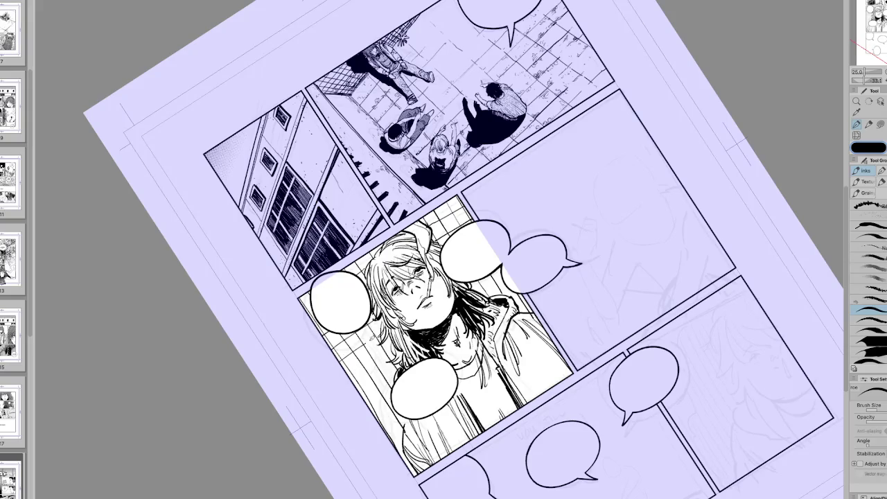
left_click_drag(342, 379, 373, 359)
left_click_drag(382, 360, 397, 342)
key("ctrl+at")
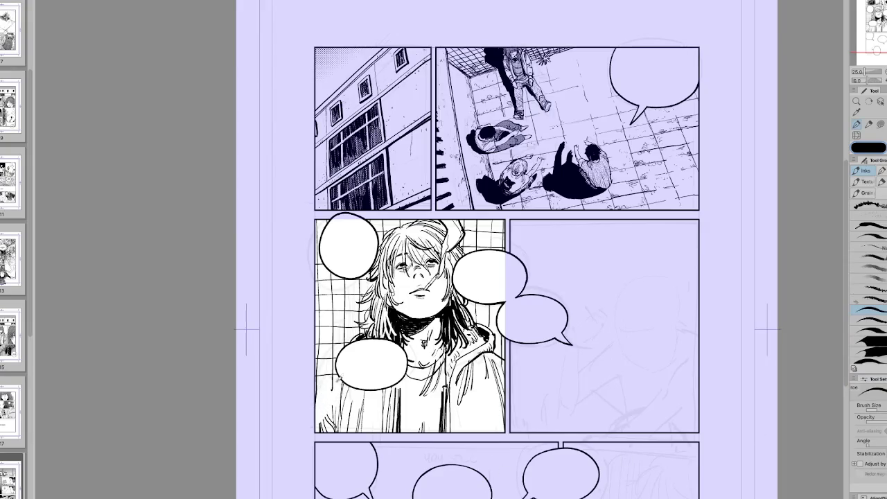
Add small lines to the lower jacket edge and straighten the page view.
left_click_drag(328, 394, 322, 437)
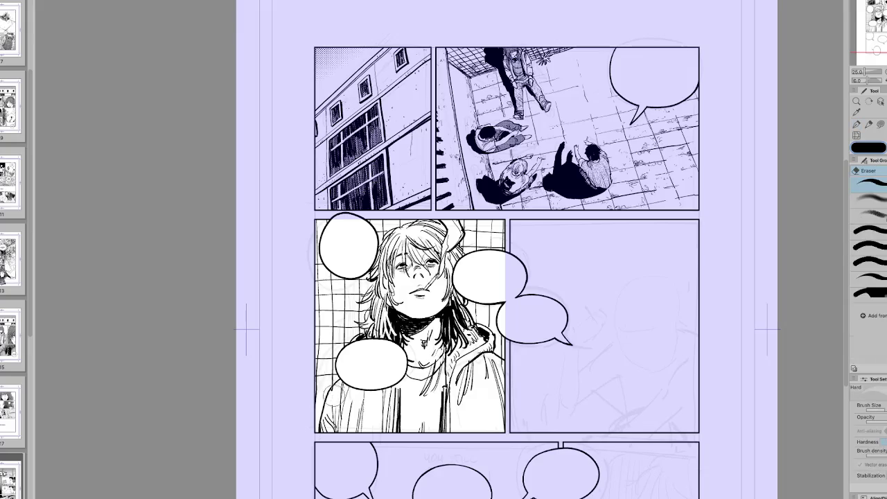
key("h")
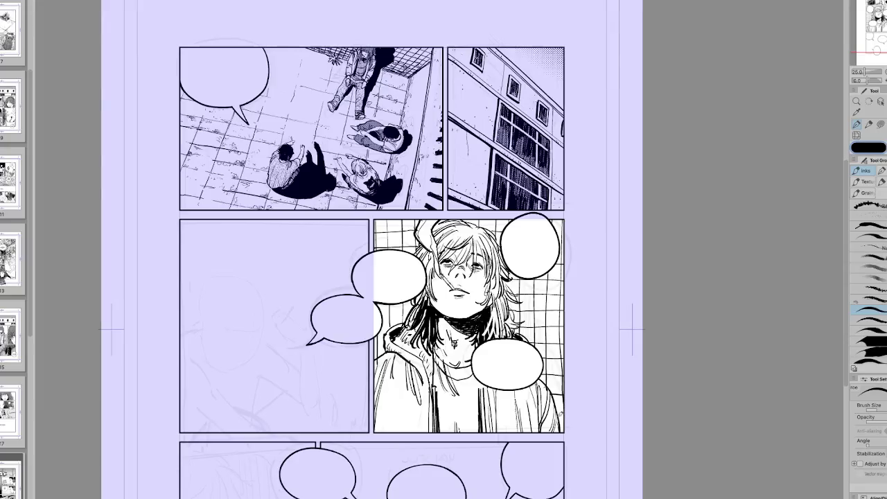
key("h")
left_click_drag(560, 412, 472, 266)
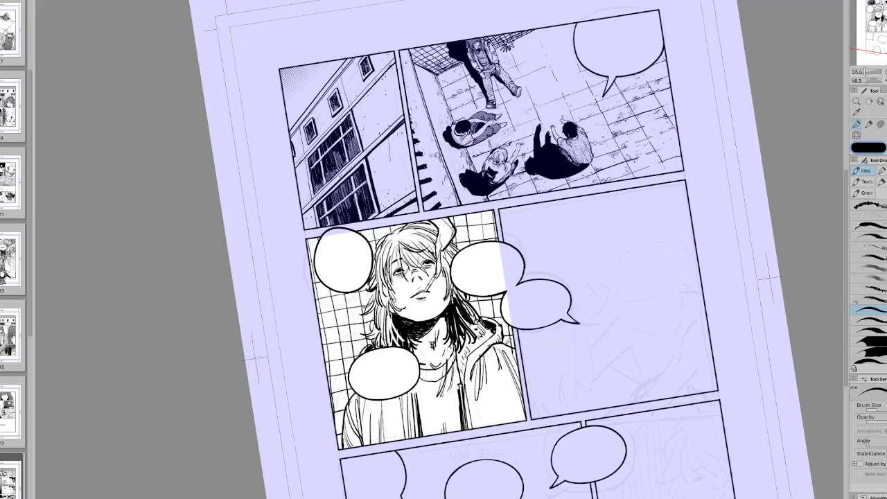
key("ctrl+0")
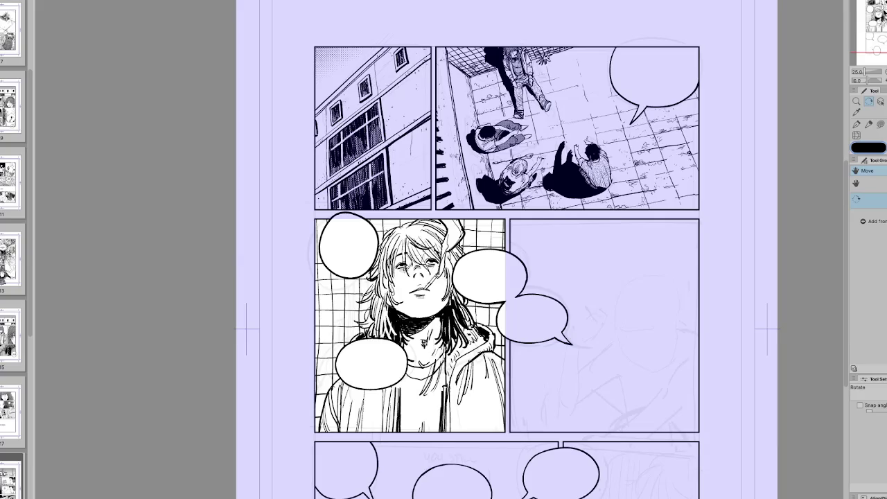
Undo the last stroke, add small ink strokes near the tiled wall panel's top edge on a rotated canvas, then straighten the view.
key("ctrl+z")
left_click_drag(624, 139, 617, 368)
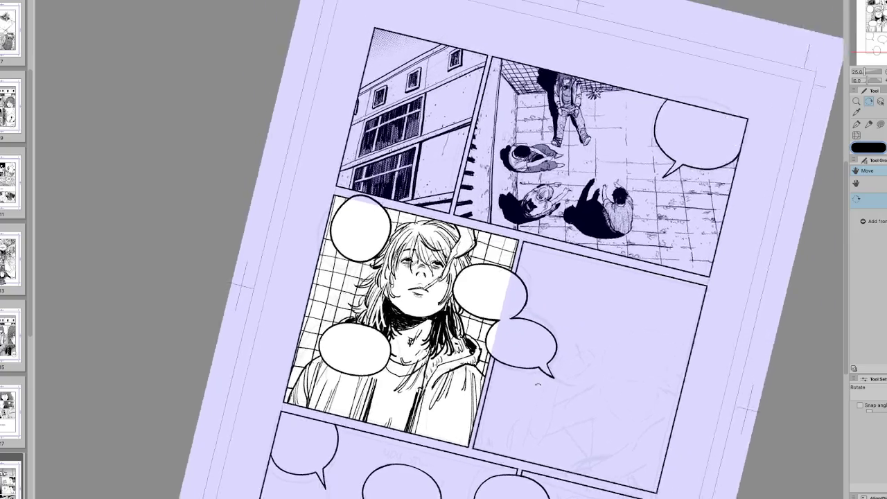
key("p")
mouse_move(359, 198)
left_mouse_down()
mouse_move(365, 209)
mouse_move(376, 207)
mouse_move(387, 188)
left_mouse_up()
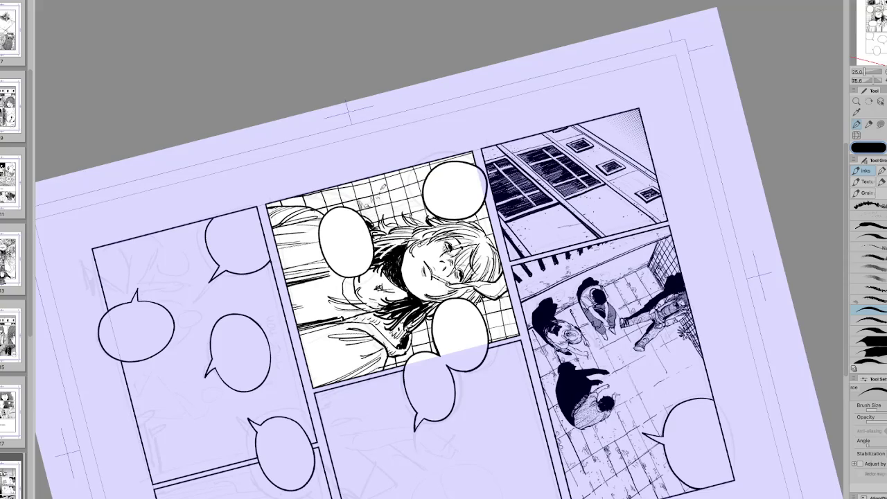
left_click_drag(466, 118, 399, 406)
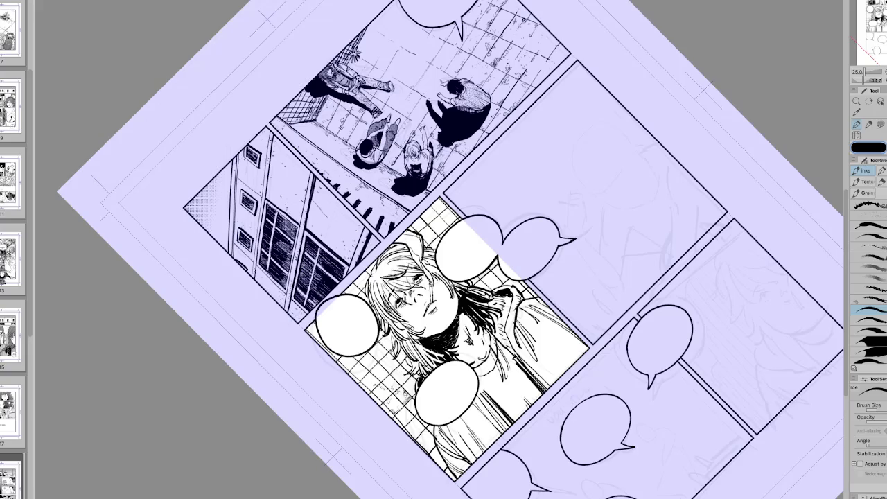
scroll(451, 249, "down", 1)
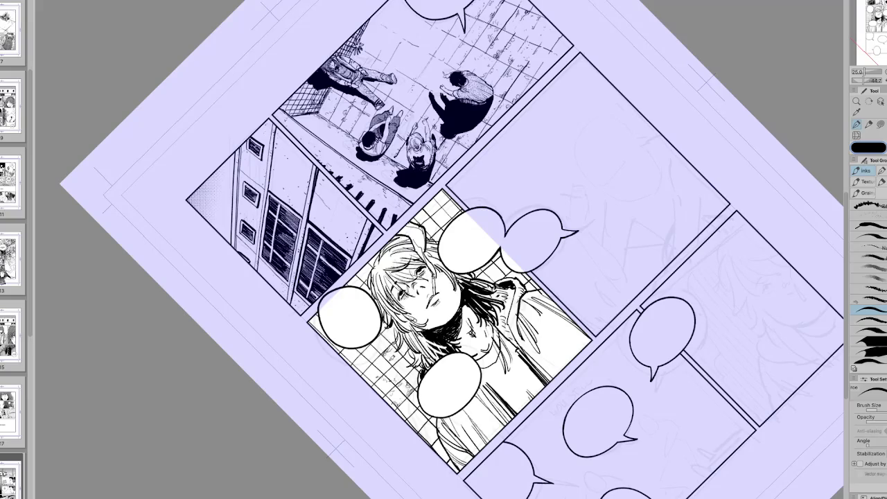
key("e")
key("p")
key("ctrl+0")
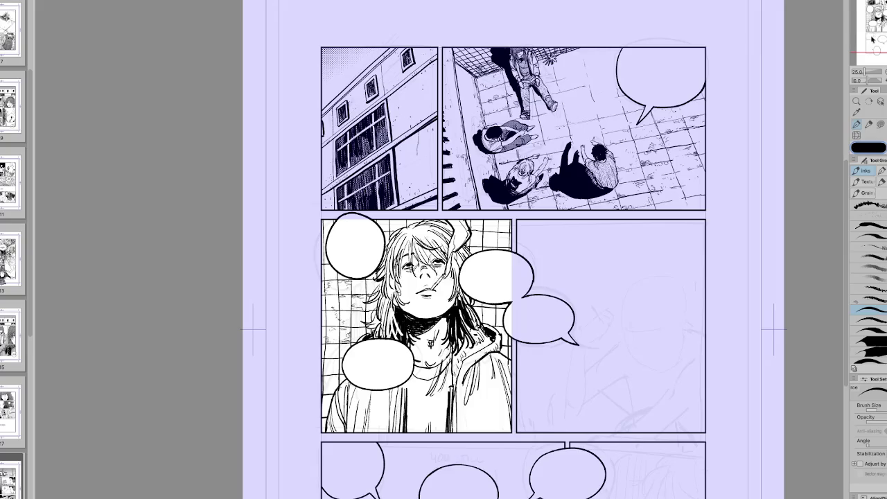
Check the girl's face from tilted and mirrored views, then lasso-select it and restore the cleaner version.
left_click_drag(870, 80, 858, 80)
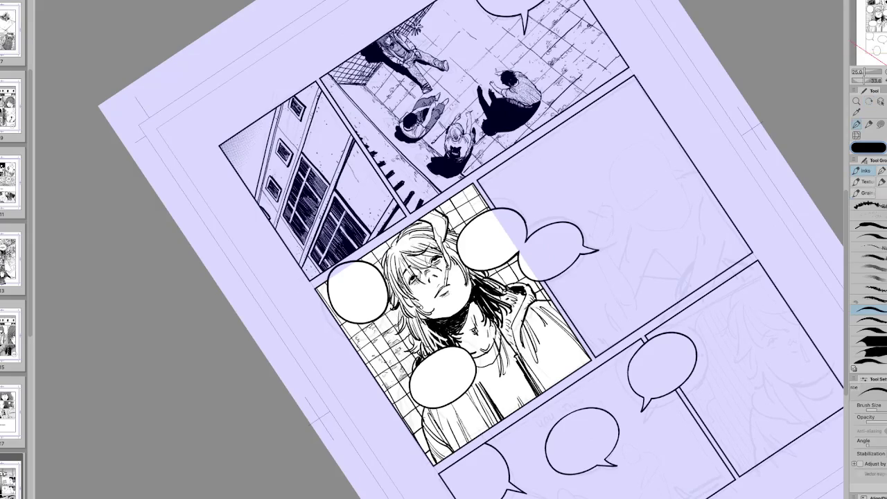
left_click_drag(413, 354, 565, 262)
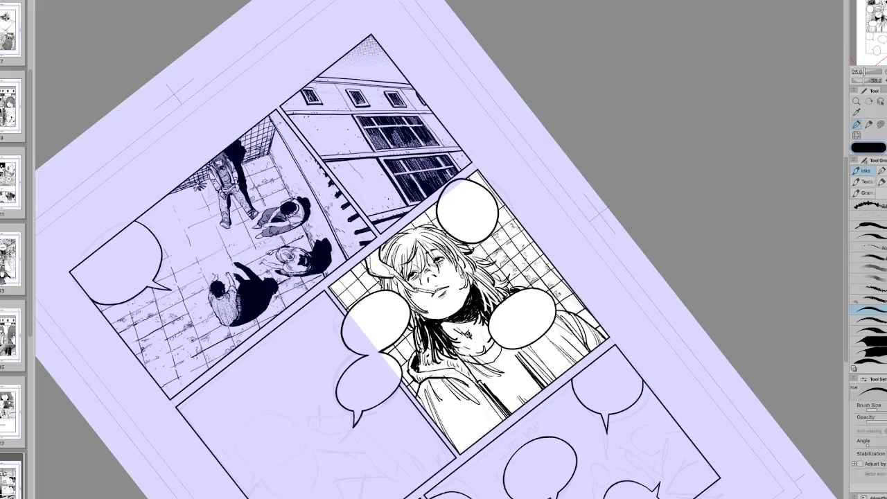
left_click_drag(527, 326, 381, 250)
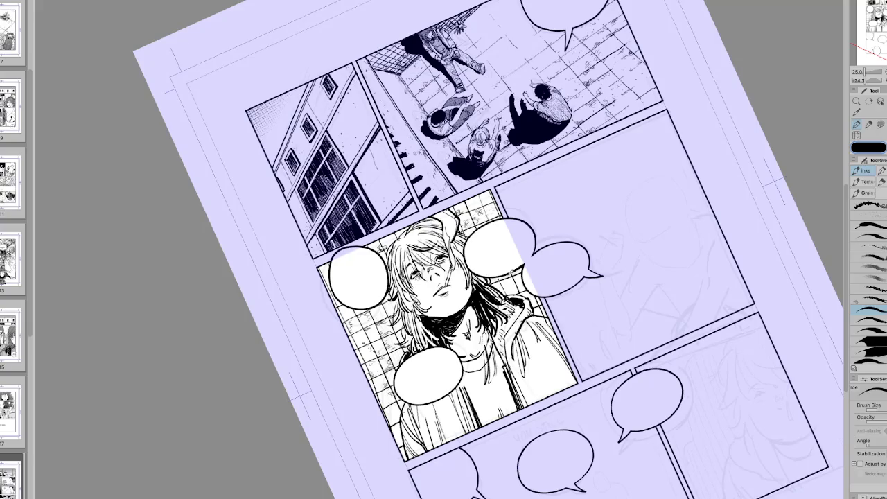
key("h")
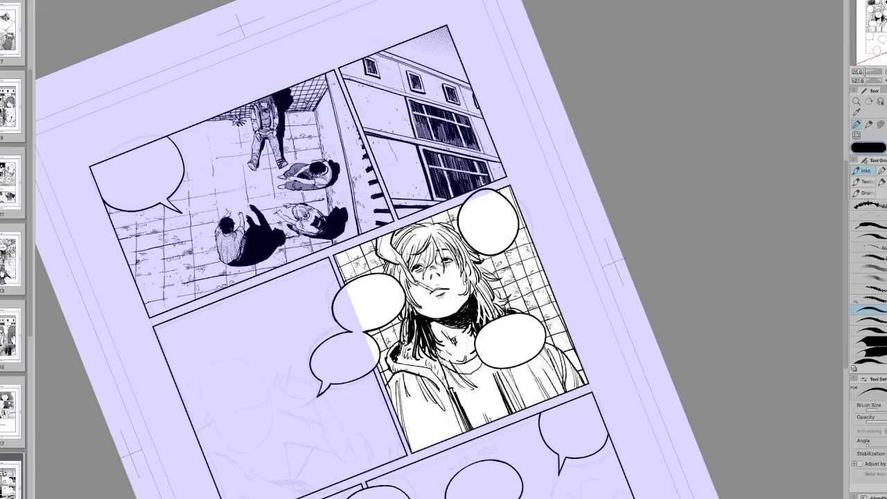
key("ctrl+at")
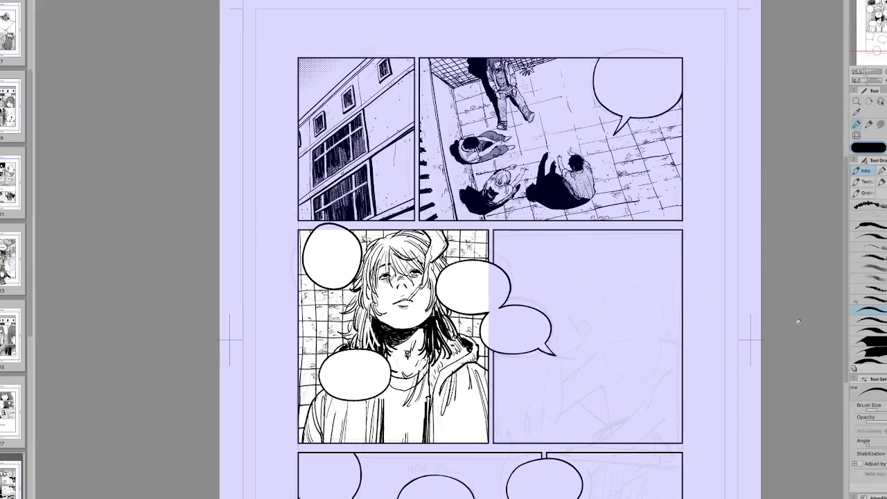
key("m")
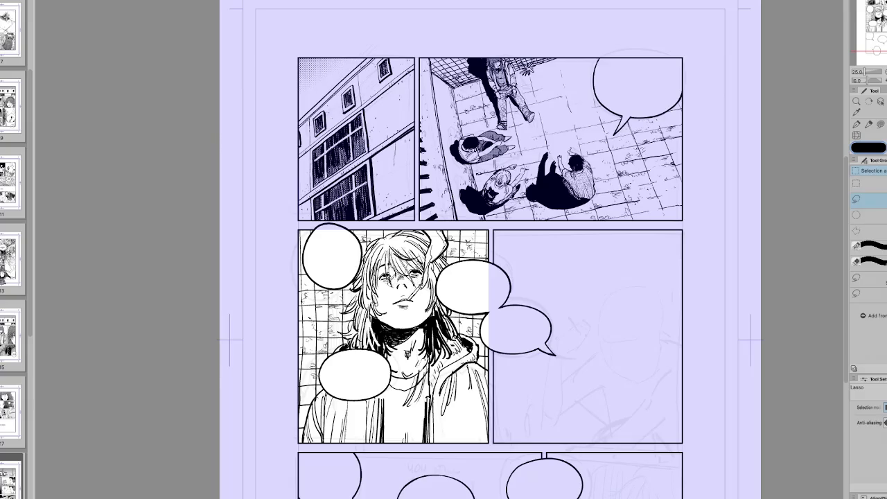
left_click_drag(431, 255, 390, 258)
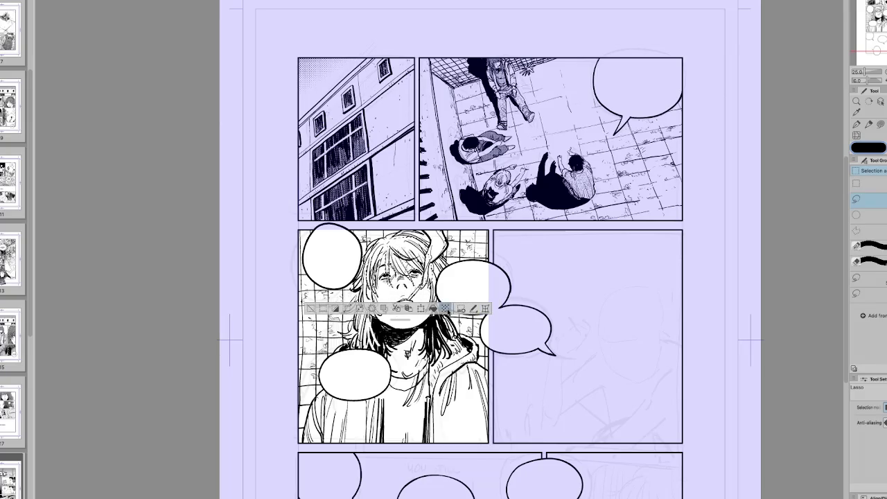
key("Delete")
key("ctrl+d")
Lasso-fill black hair strands around the girl's face, beside her neck and into the white tuft.
key("e")
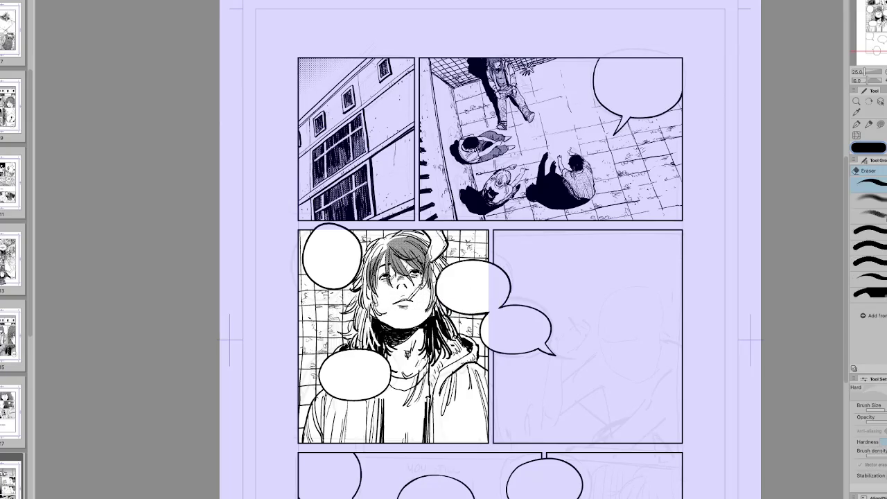
key("g")
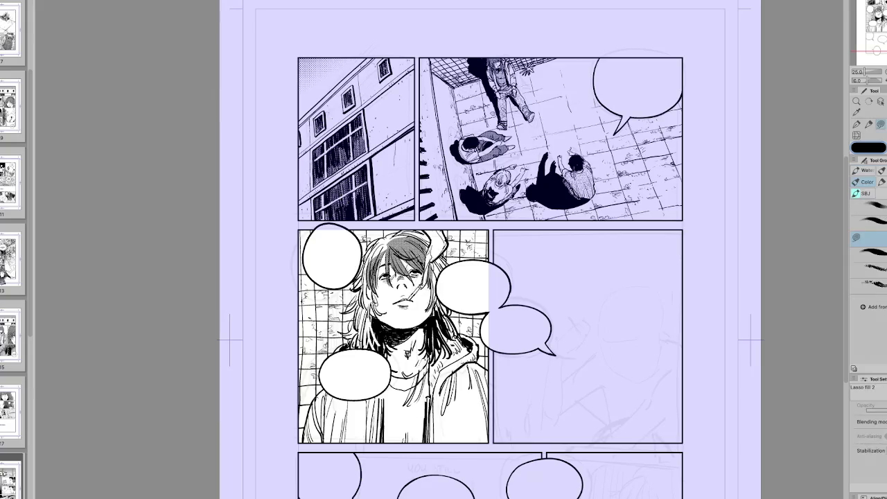
mouse_move(405, 226)
left_mouse_down()
mouse_move(367, 276)
mouse_move(386, 260)
mouse_move(386, 309)
mouse_move(365, 274)
mouse_move(351, 310)
left_mouse_up()
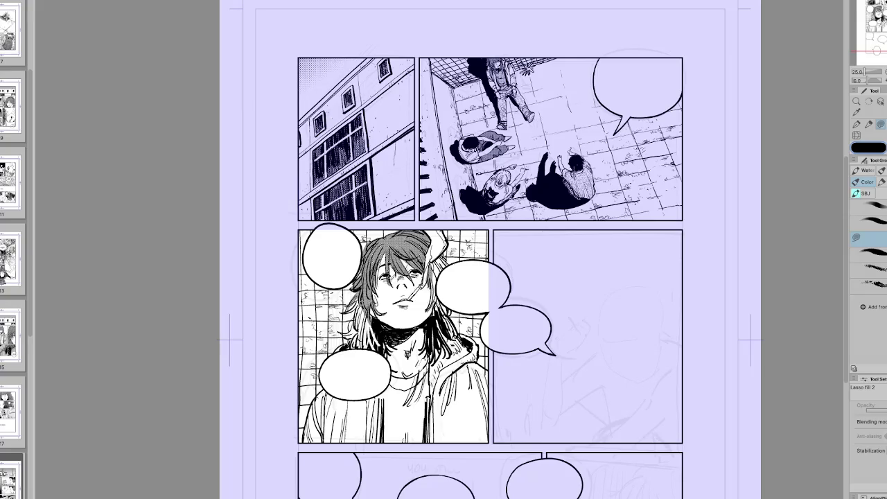
mouse_move(359, 297)
left_mouse_down()
mouse_move(345, 309)
mouse_move(360, 298)
mouse_move(351, 334)
mouse_move(372, 326)
left_mouse_up()
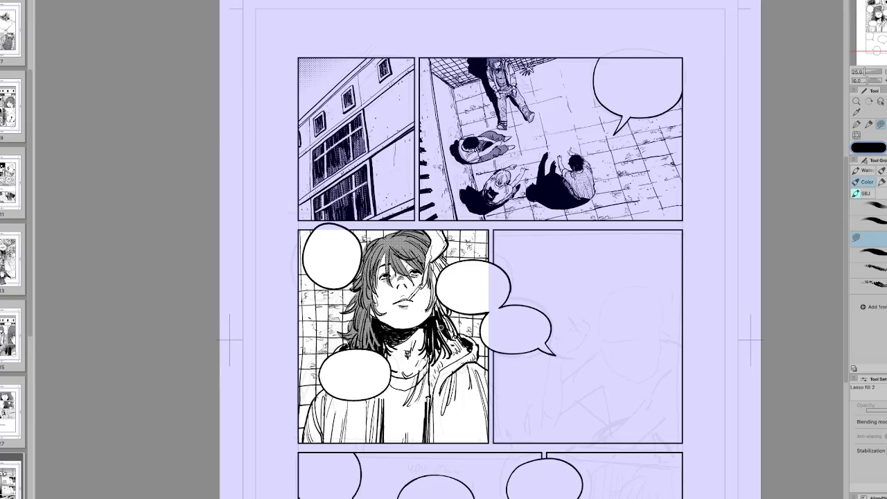
left_click_drag(440, 317, 432, 356)
left_click_drag(450, 253, 431, 284)
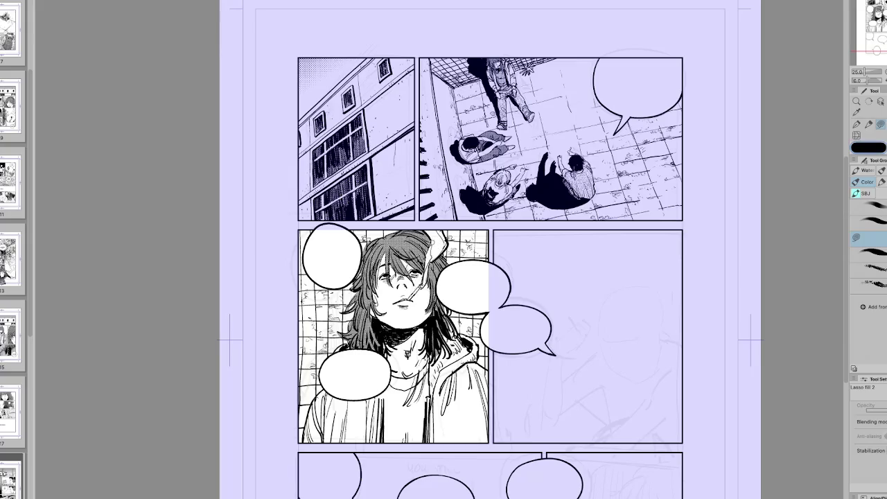
left_click_drag(435, 239, 430, 255)
key("p")
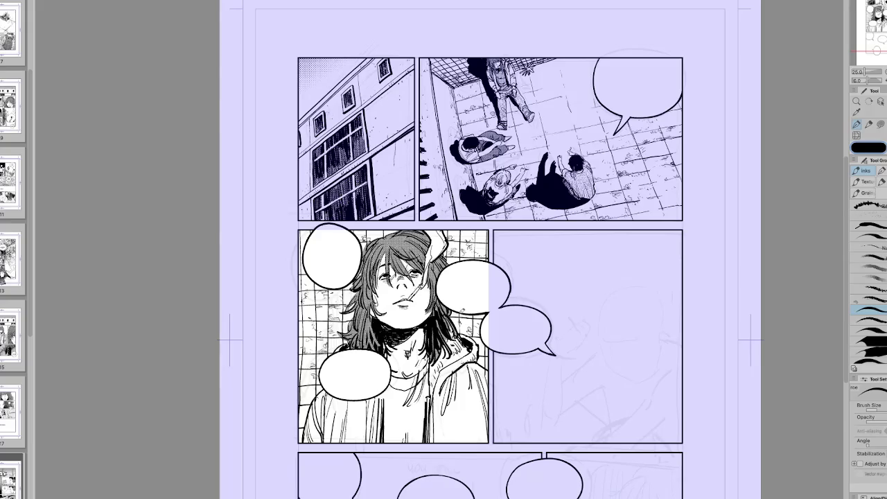
Check the girl's panel in mirrored and rotated views, then pick a broader Inks brush for the shadow.
key("h")
key("u")
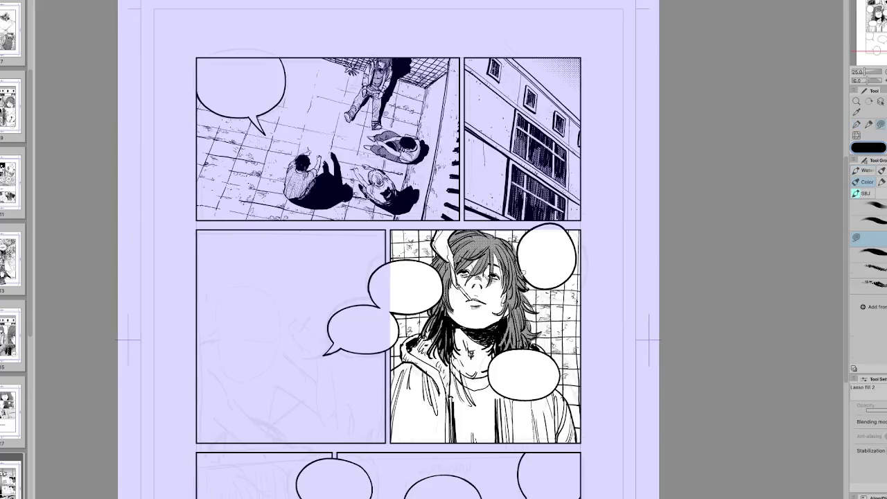
key("h")
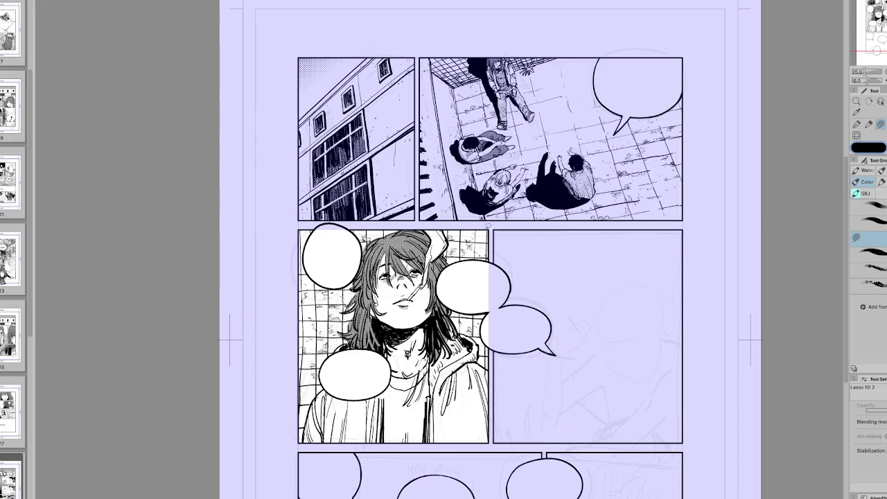
key("h")
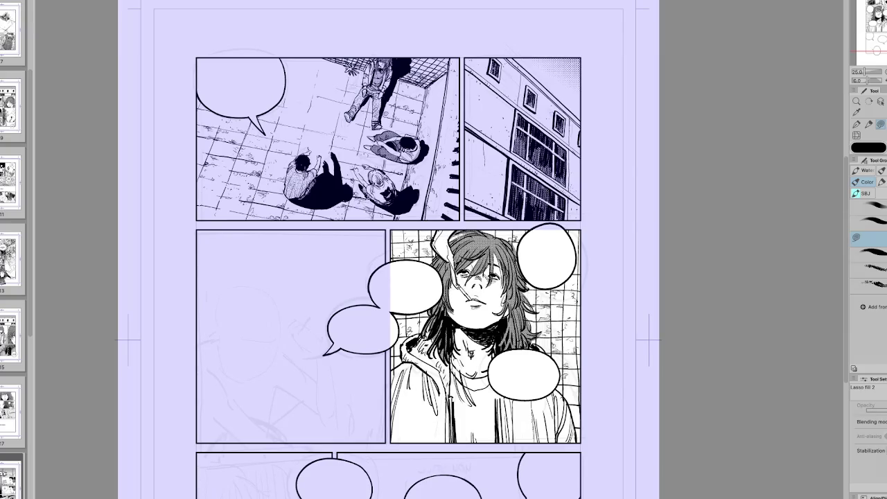
key("p")
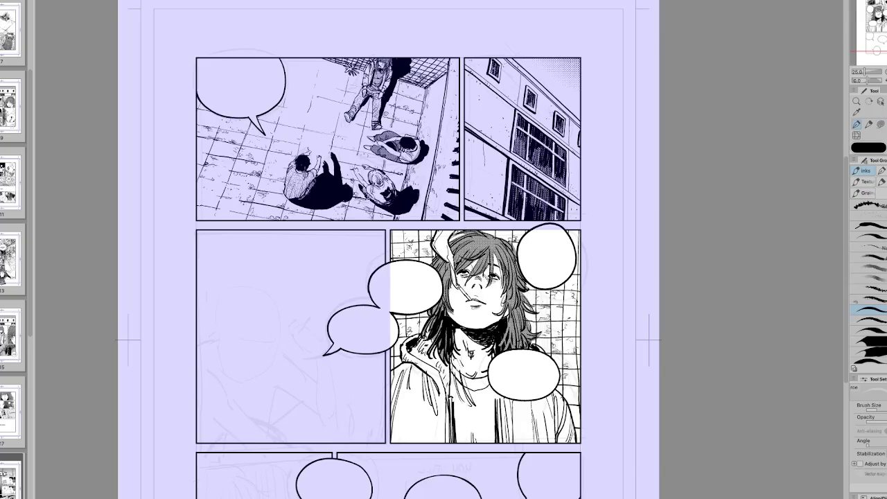
left_click_drag(454, 232, 527, 139)
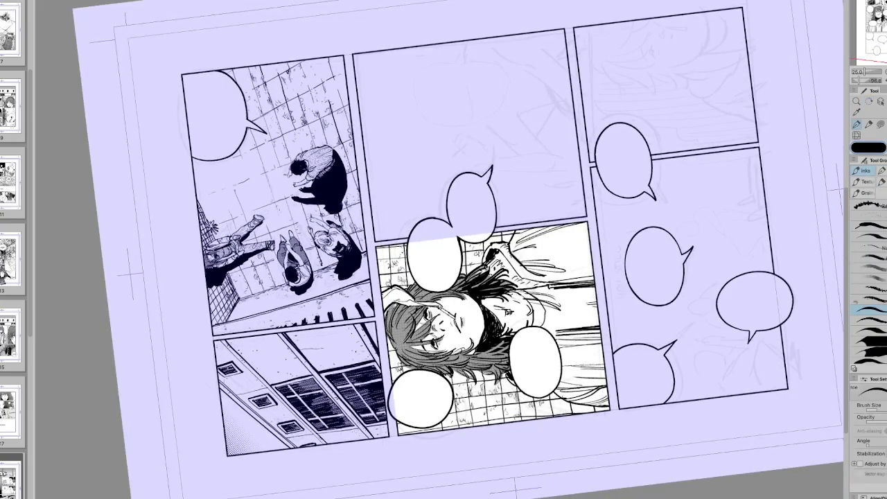
key("ctrl+z")
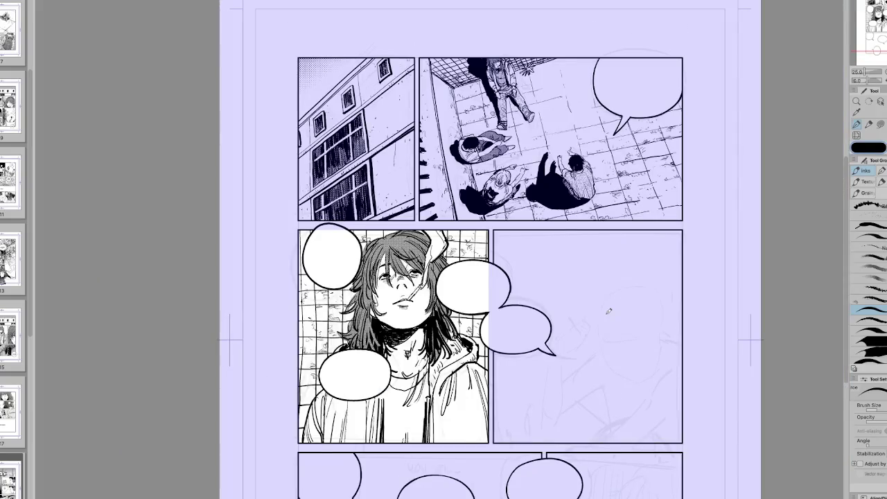
key("h")
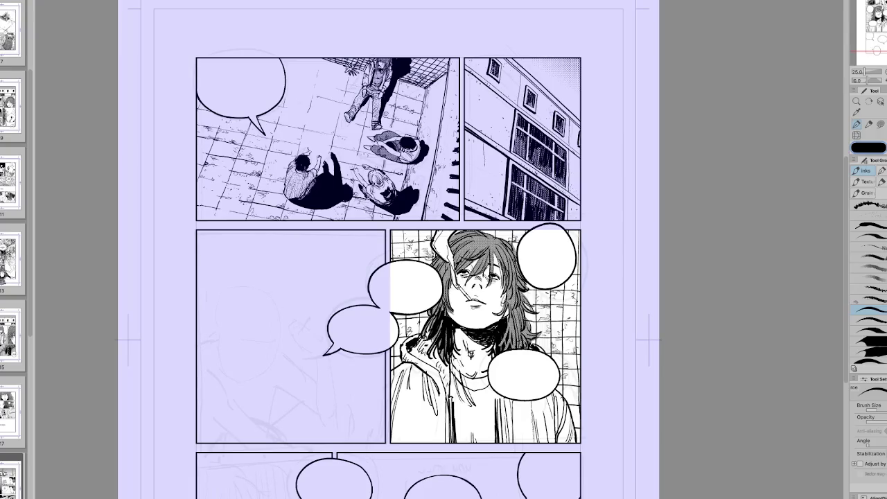
key("h")
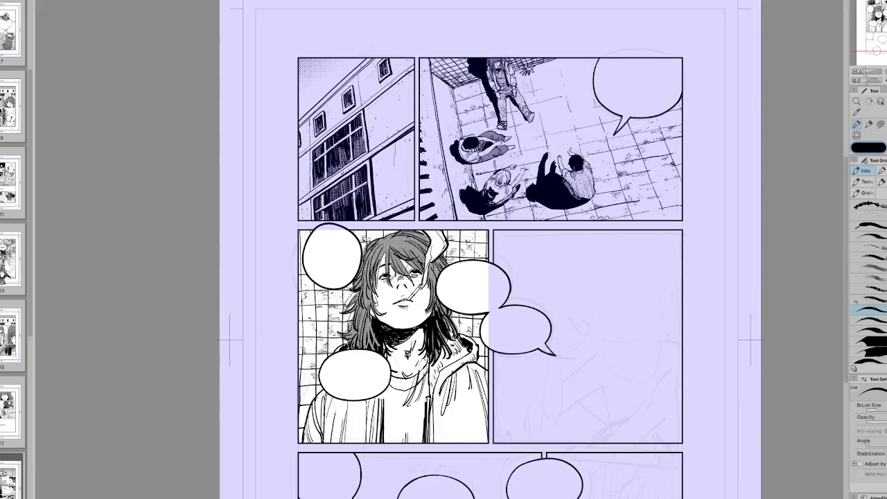
left_click(864, 341)
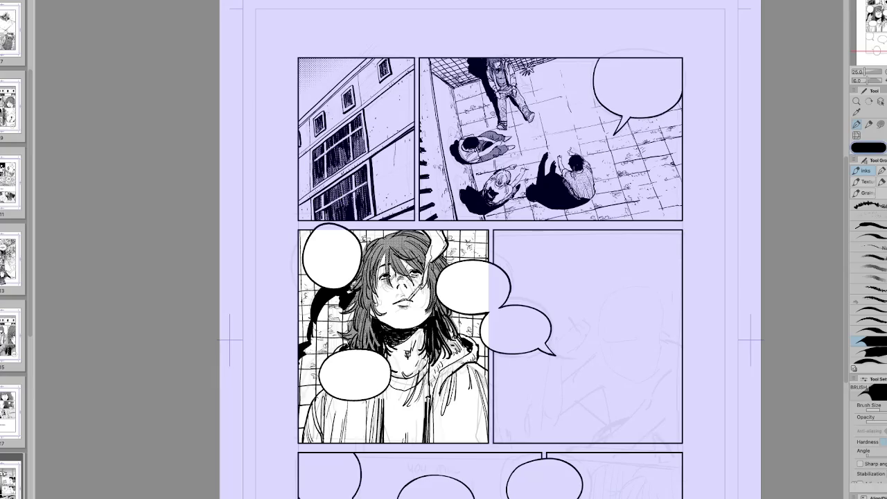
Ink more solid black shadow beside the girl's hair, checking it in a mirrored view.
key("h")
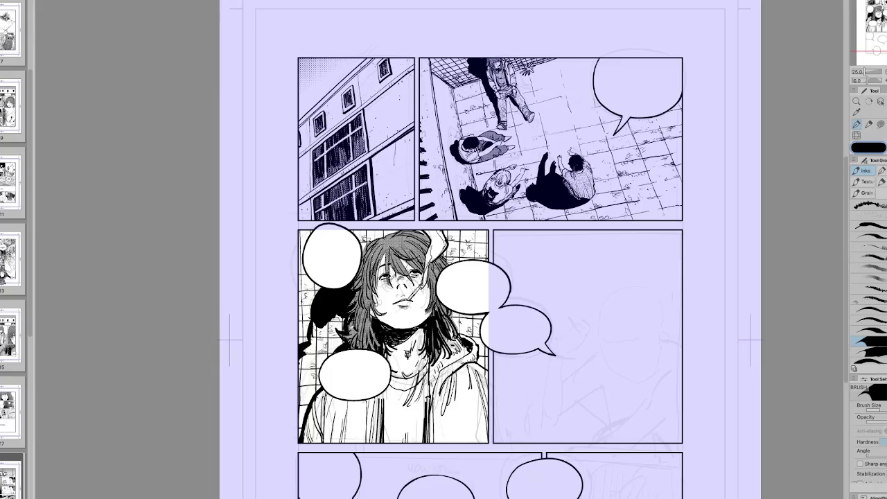
key("g")
key("p")
key("h")
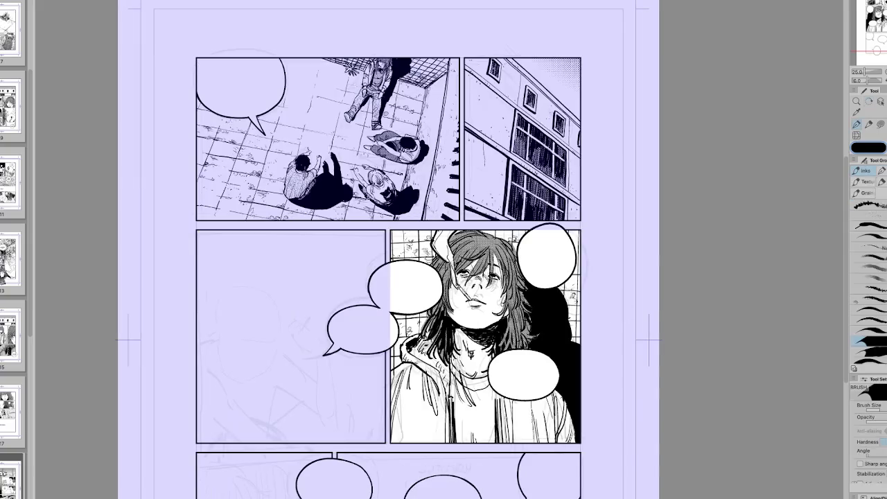
key("h")
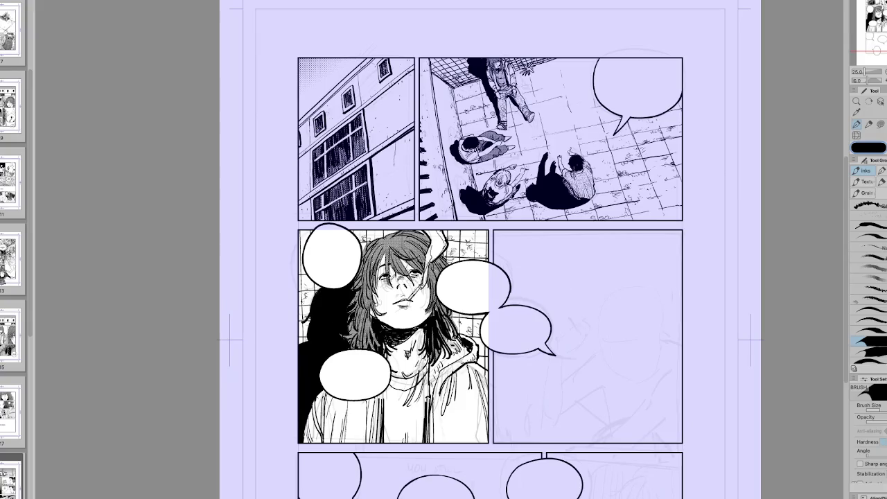
left_click_drag(315, 319, 303, 342)
key("h")
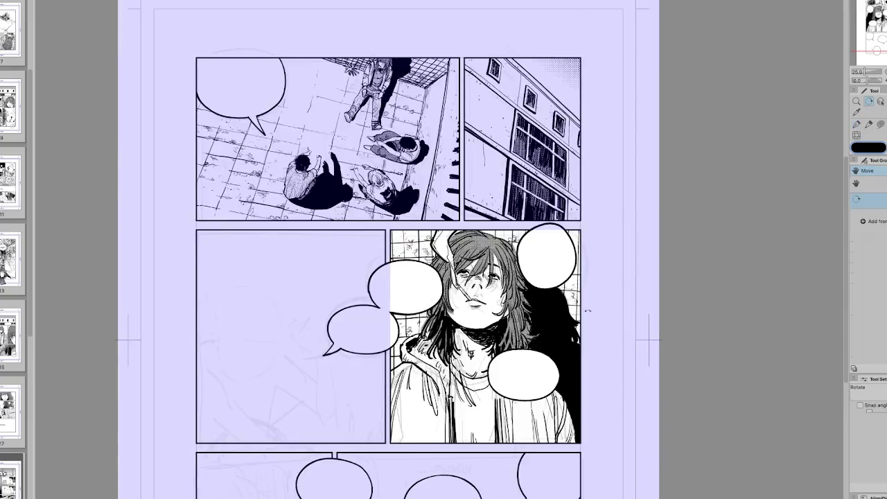
key("r")
left_click_drag(554, 312, 485, 402)
key("p")
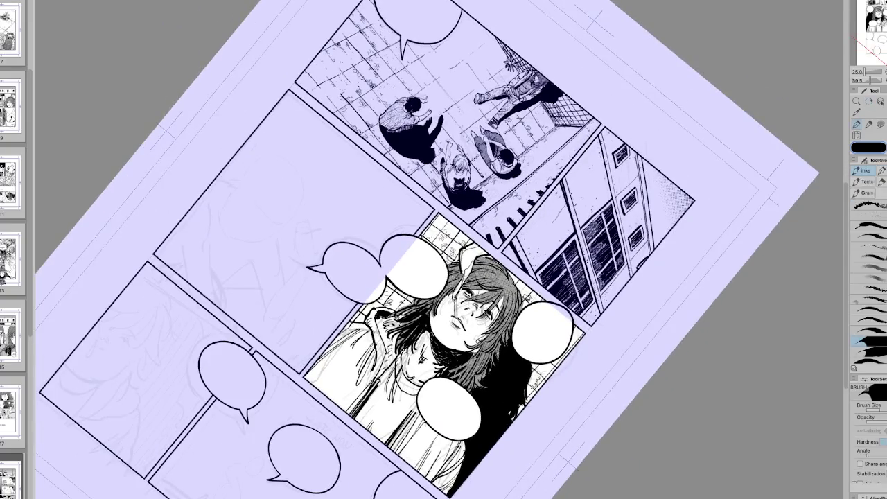
Ink small touch-up marks in the tiled background left of the girl's hair.
key("h")
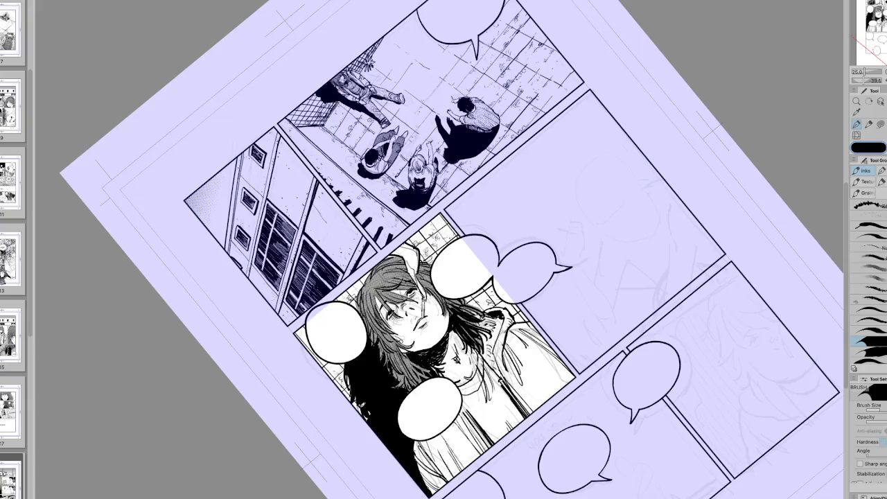
key("h")
key("-")
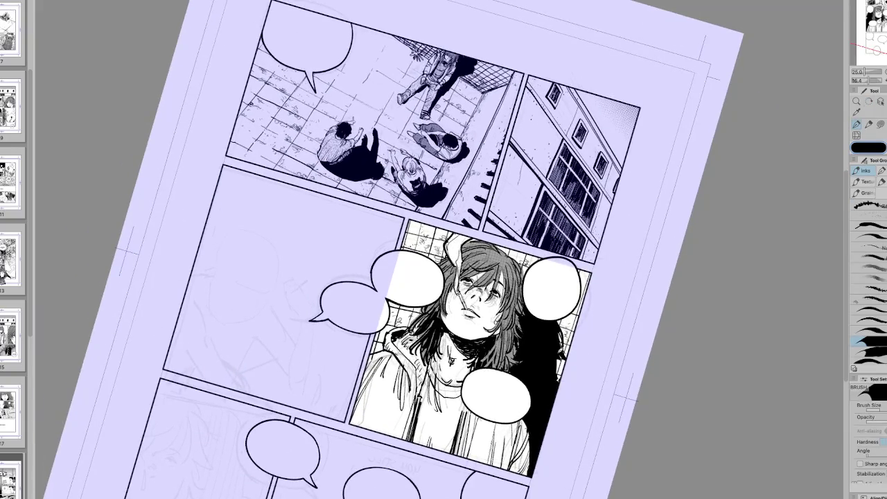
key("h")
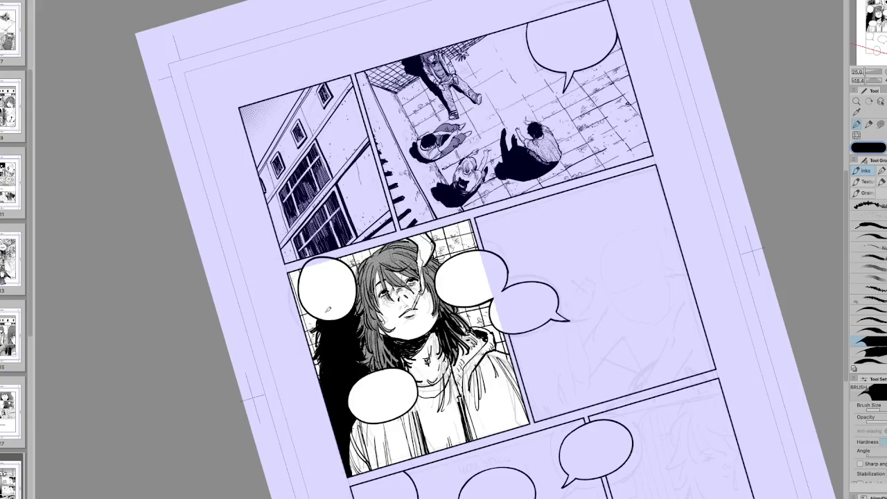
key("h")
key("ctrl+@")
key("b")
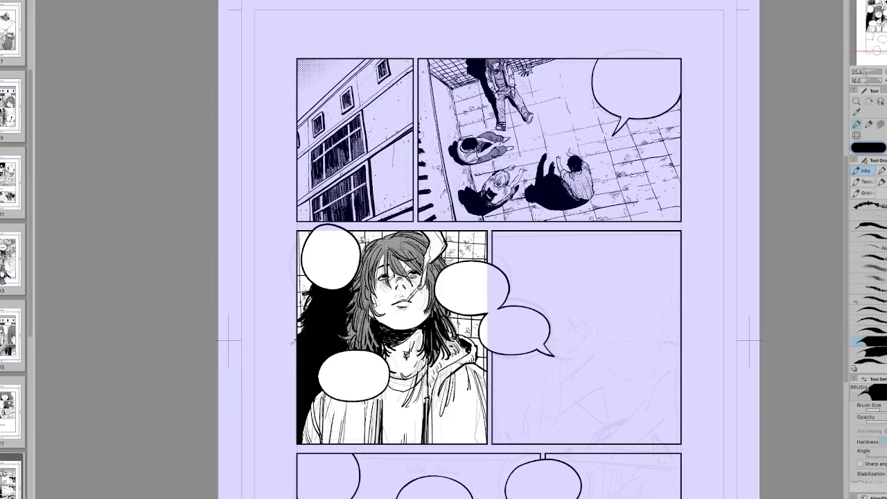
key("h")
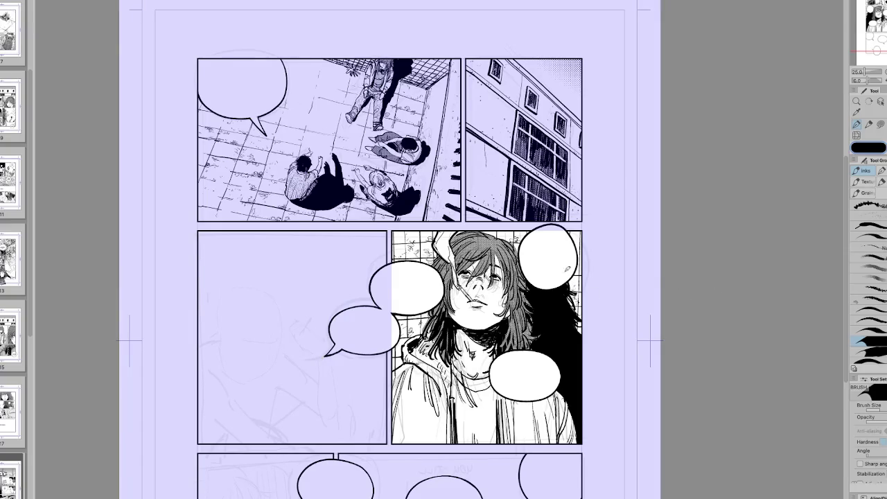
key("h")
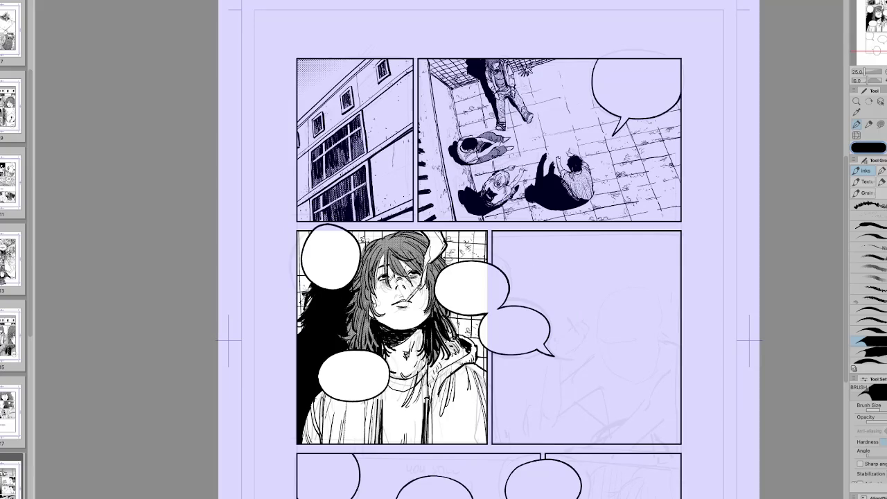
left_click_drag(305, 300, 313, 278)
key("h")
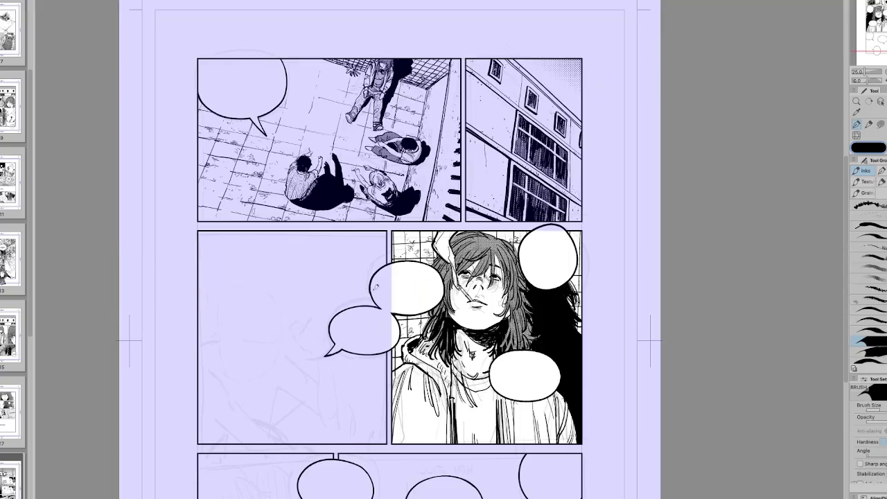
key("minus")
key("h")
key("r")
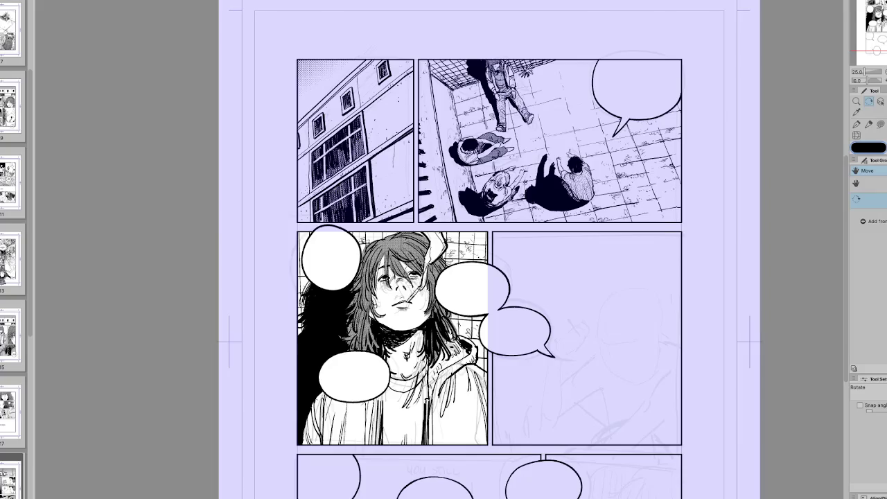
Check the page in a mirrored view and choose a different Inks brush.
left_click(865, 27)
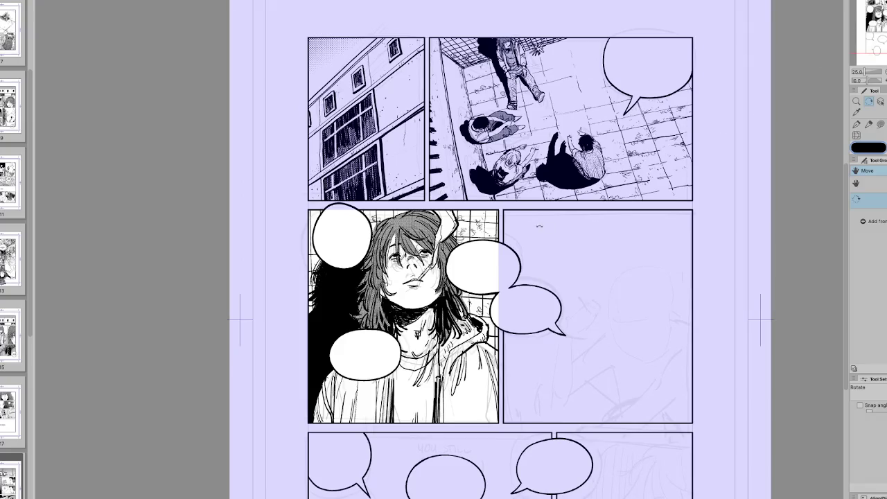
key("h")
key("p")
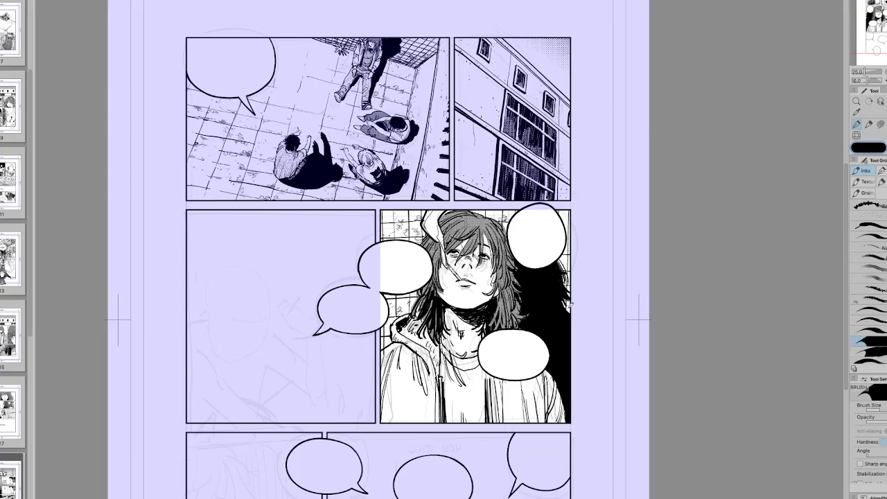
key("h")
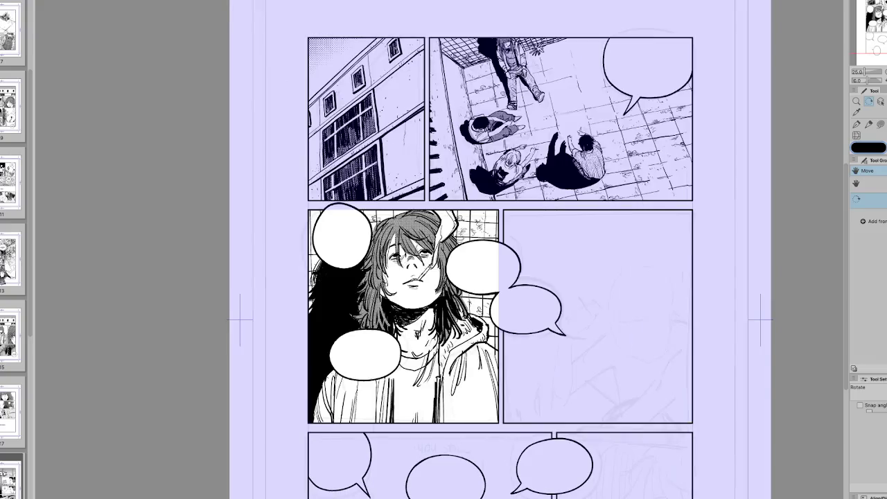
key("p")
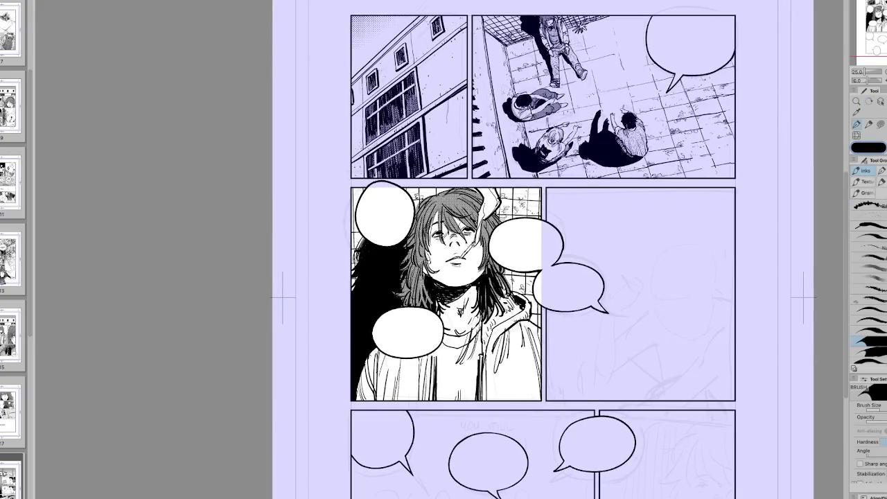
left_click(868, 310)
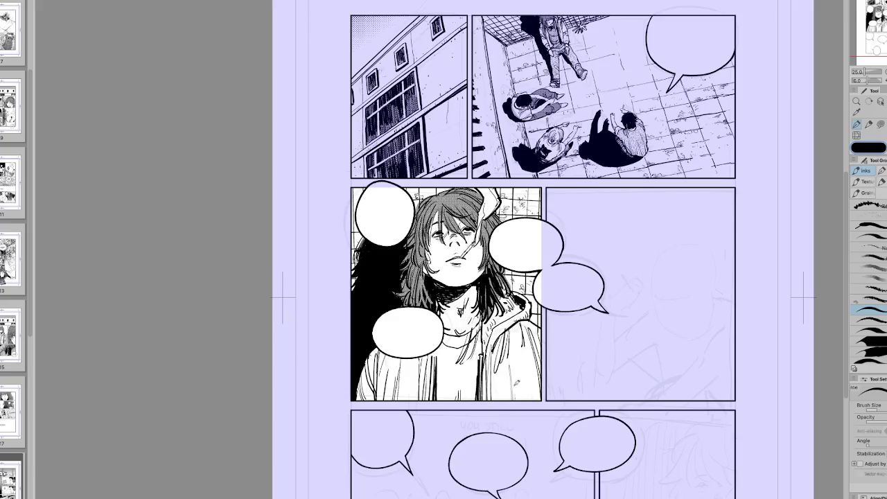
key("h")
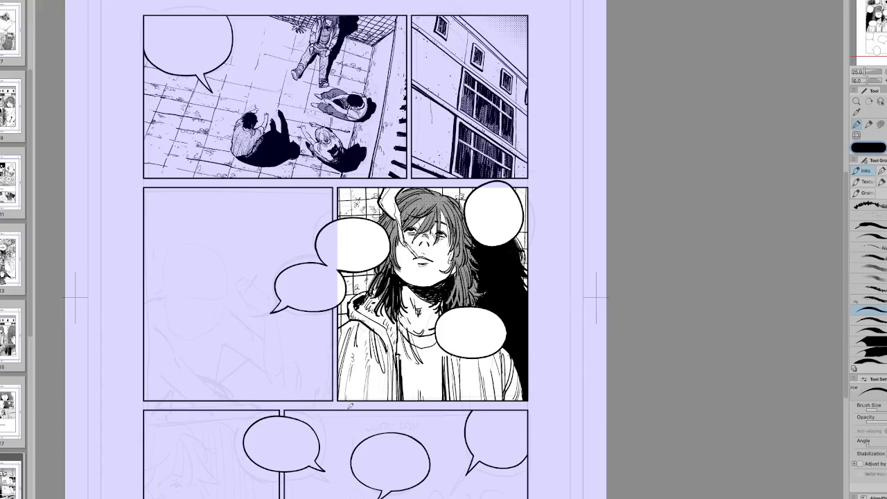
key("h")
Lasso-select an area in the lower-middle panel, then clear the selection.
key("e")
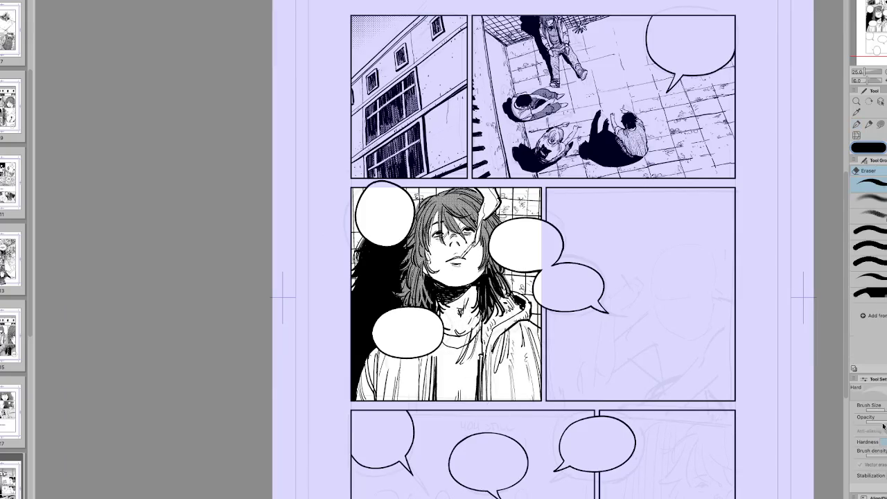
key("m")
left_click_drag(546, 416, 465, 377)
left_click(767, 430)
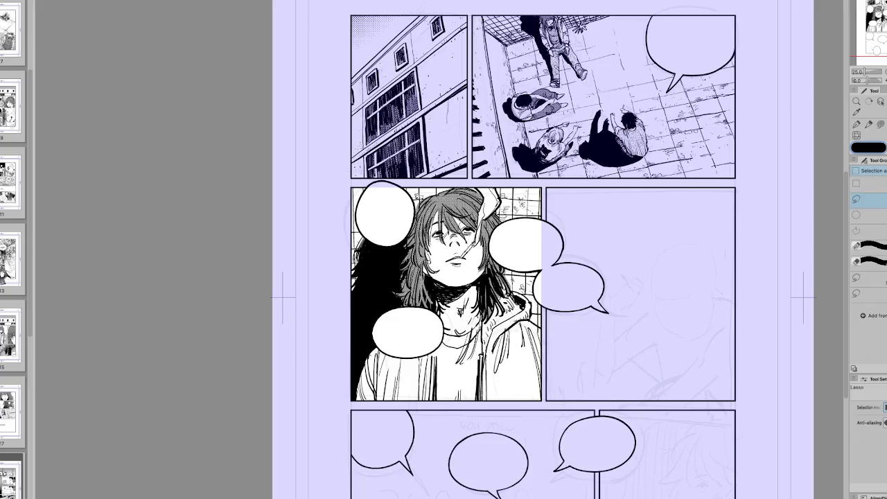
key("p")
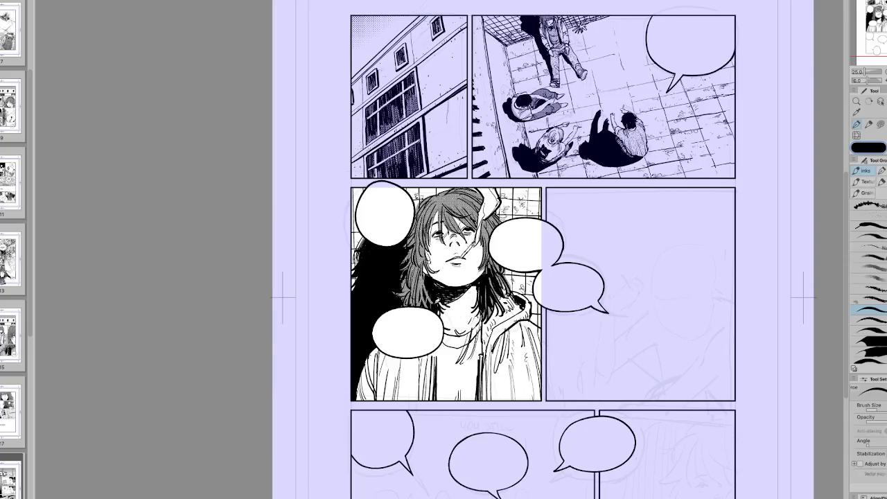
Ink short strokes on the girl's neck and collar, checking them in tilted, mirrored views.
key("e")
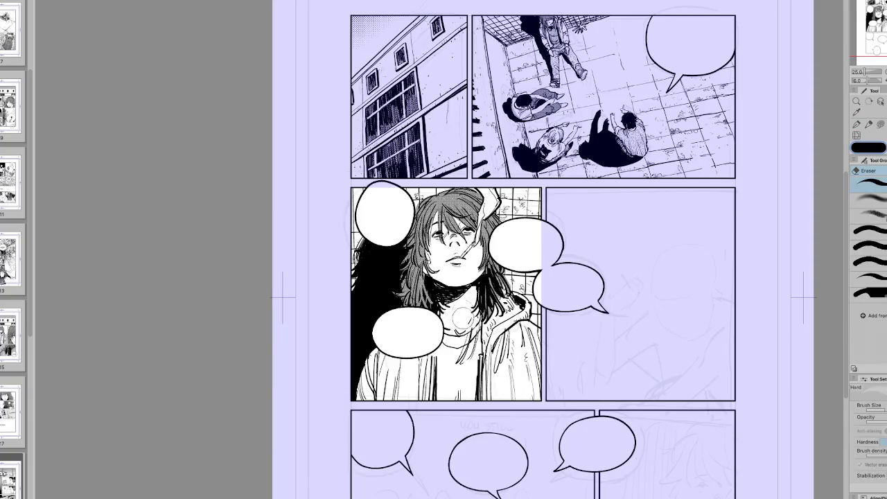
key("p")
key("h")
left_click_drag(431, 291, 420, 312)
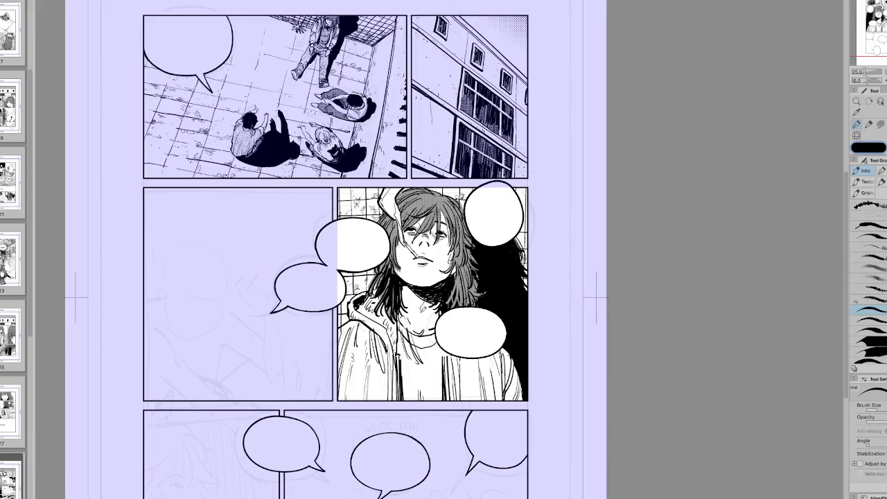
key("minus")
key("minus")
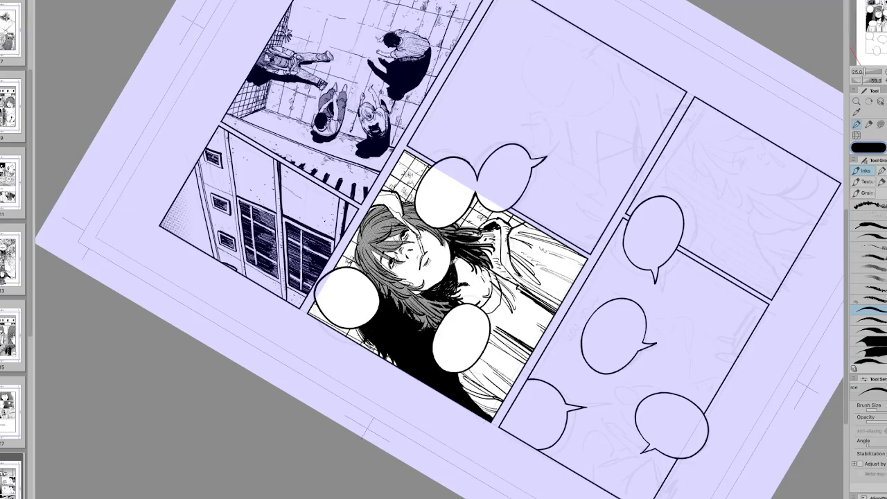
key("asciicircum")
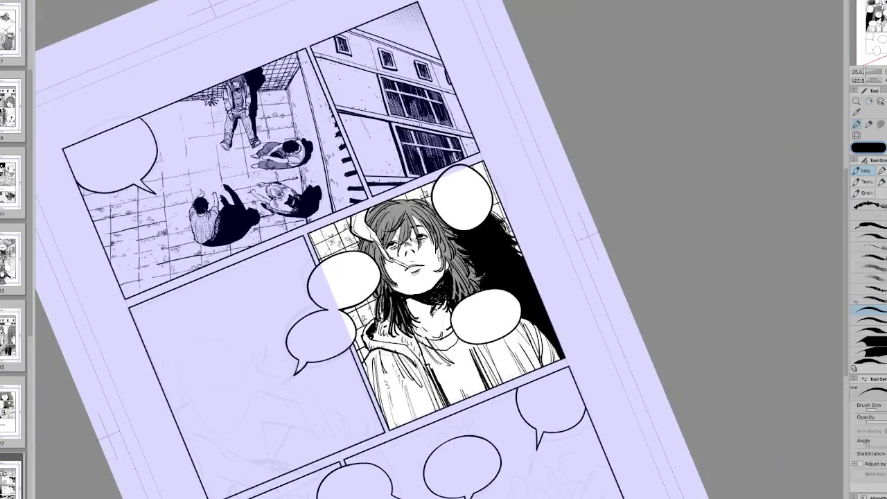
key("h")
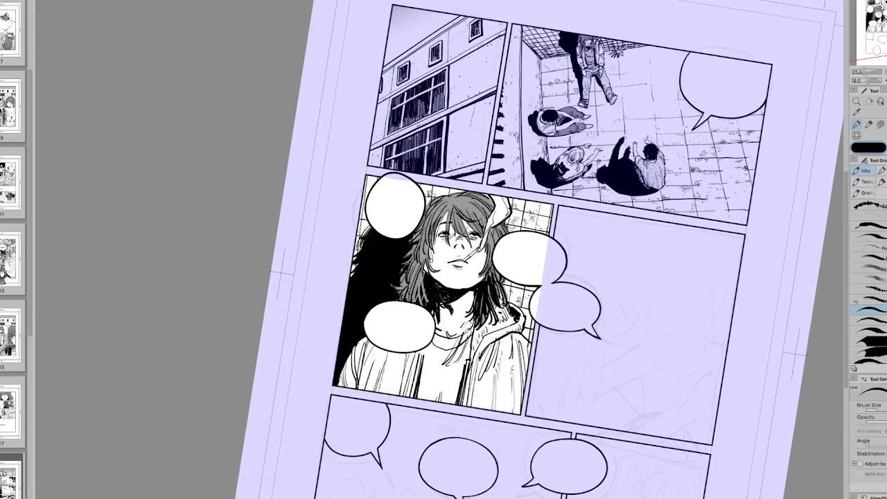
key("h")
key("minus")
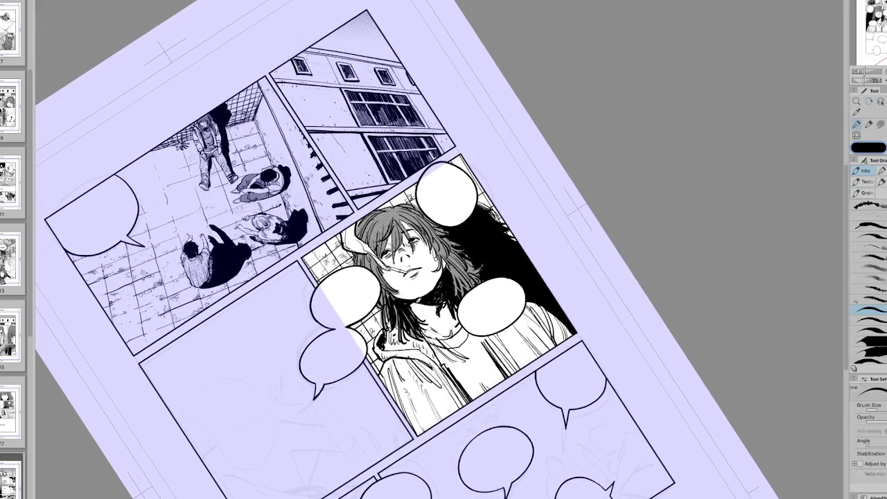
key("h")
key("minus")
key("minus")
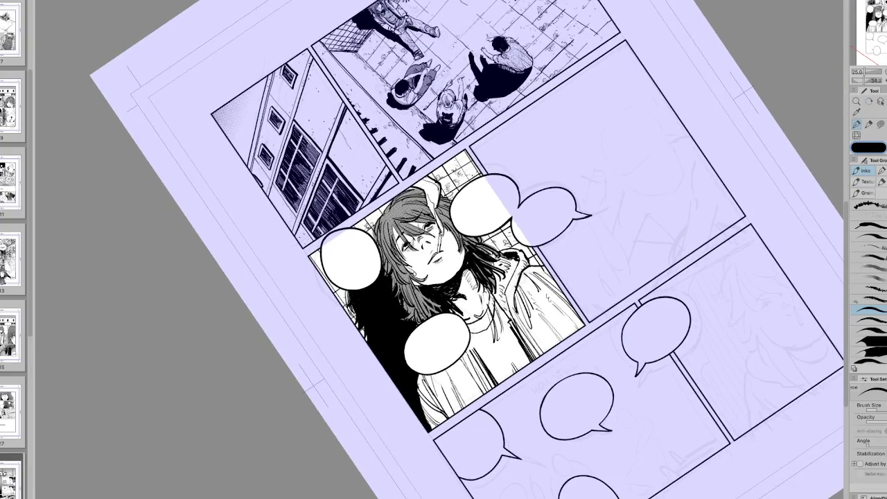
key("h")
key("minus")
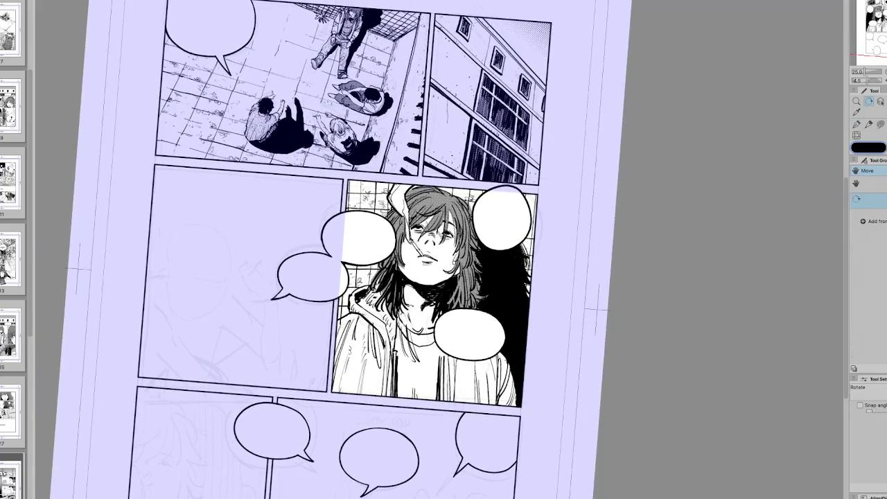
key("p")
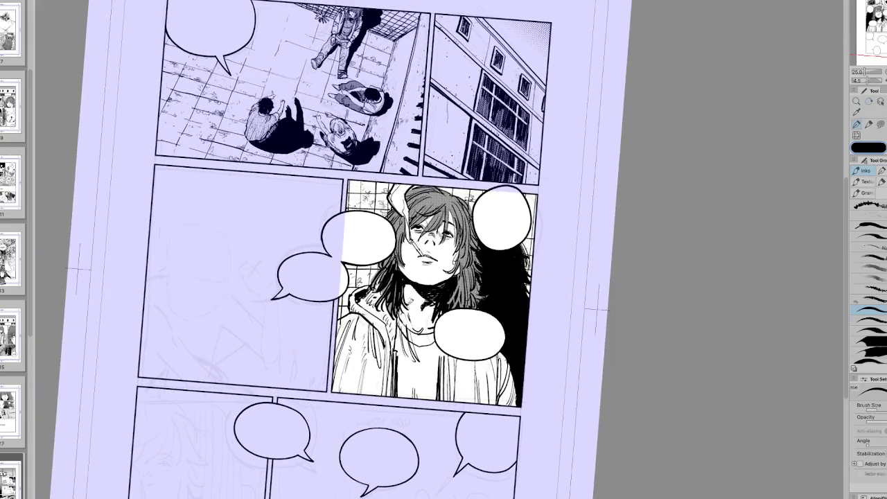
key("h")
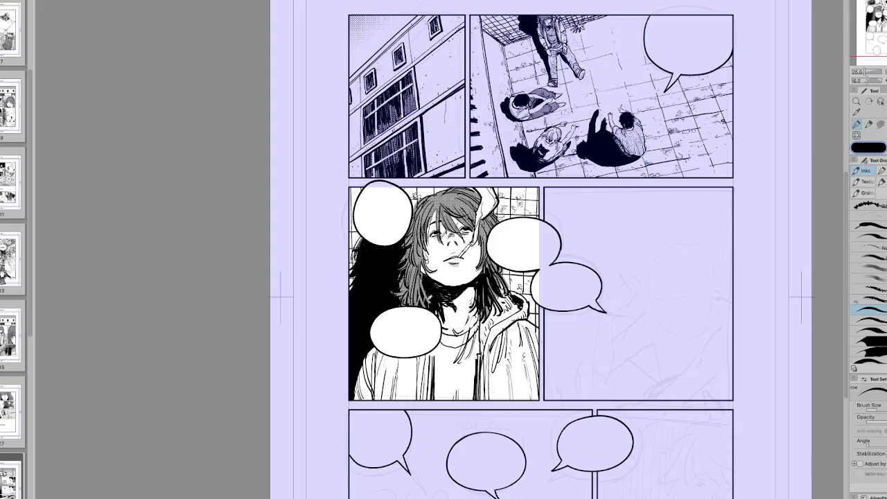
key("h")
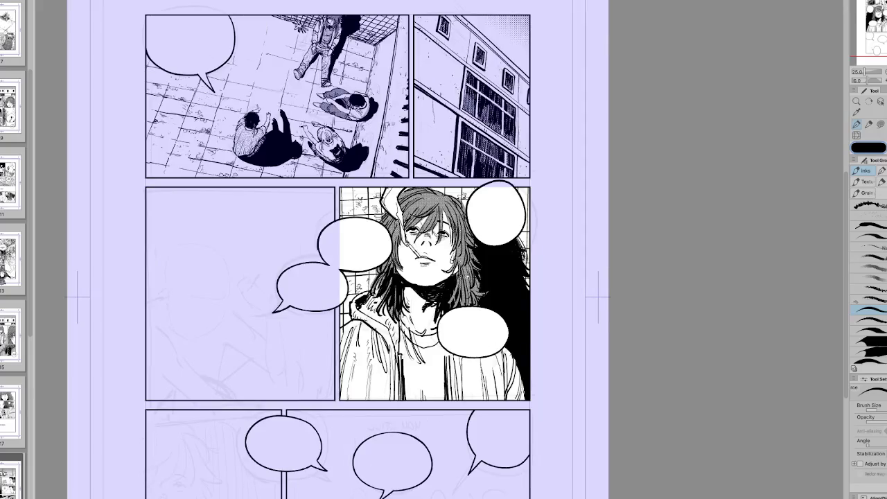
key("h")
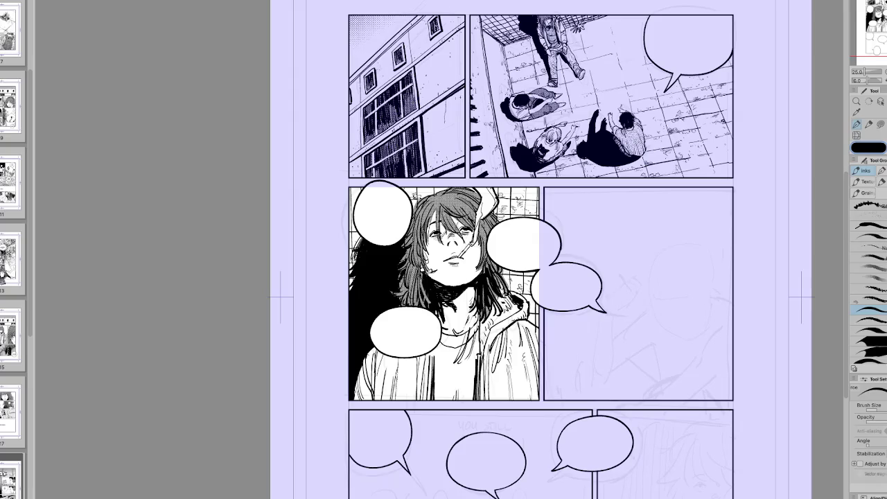
left_click_drag(430, 271, 454, 267)
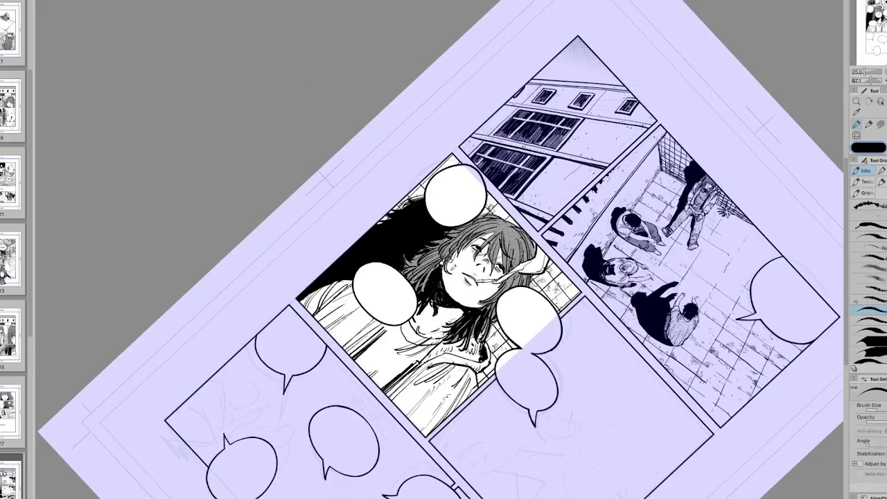
key("ctrl+0")
key("h")
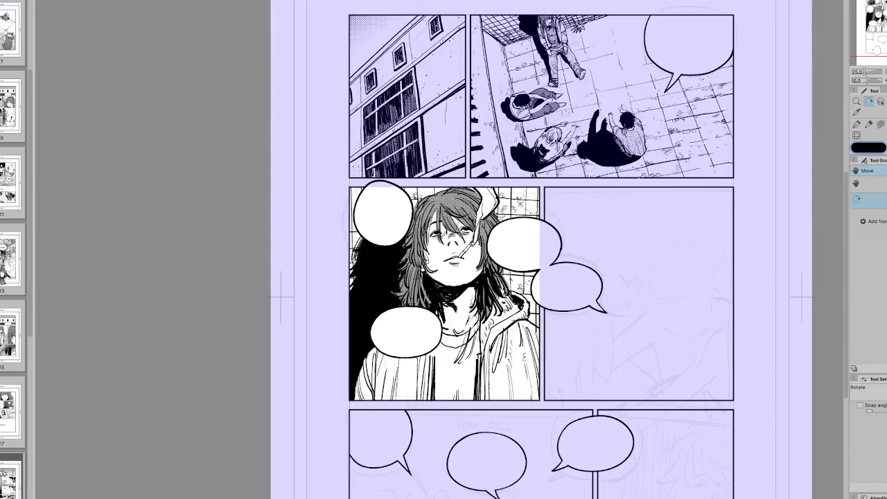
key("p")
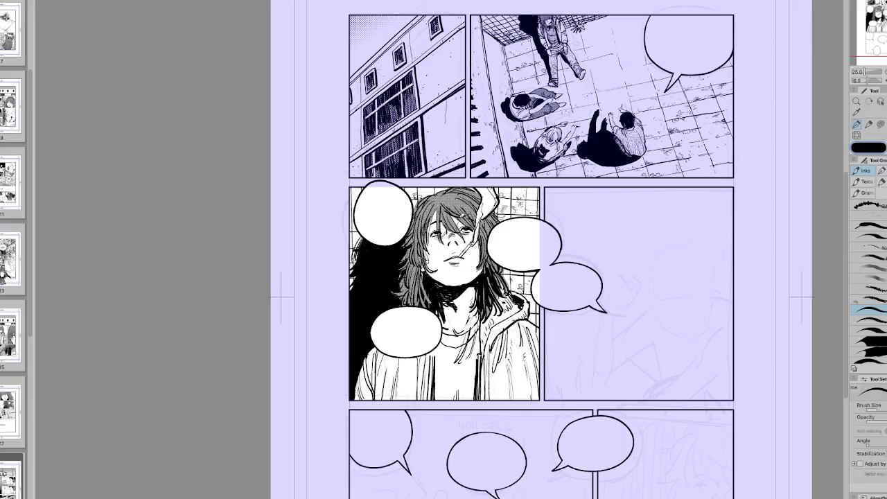
key("h")
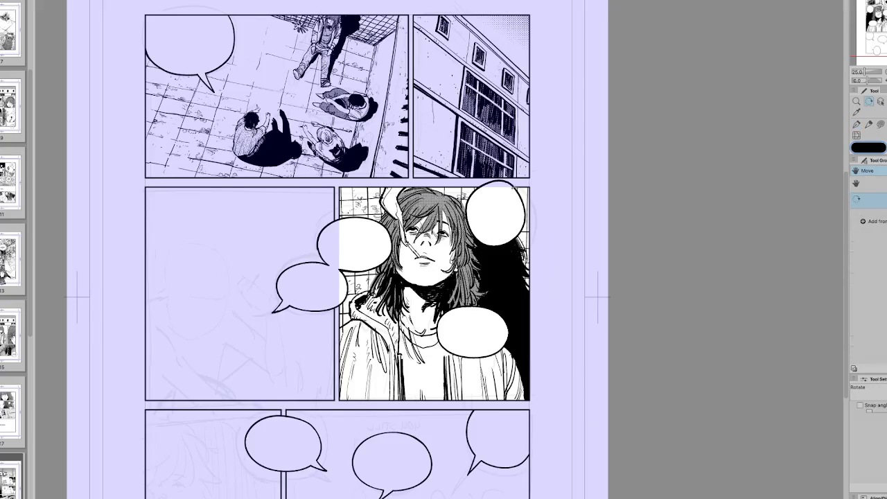
left_click_drag(589, 291, 582, 208)
key("h")
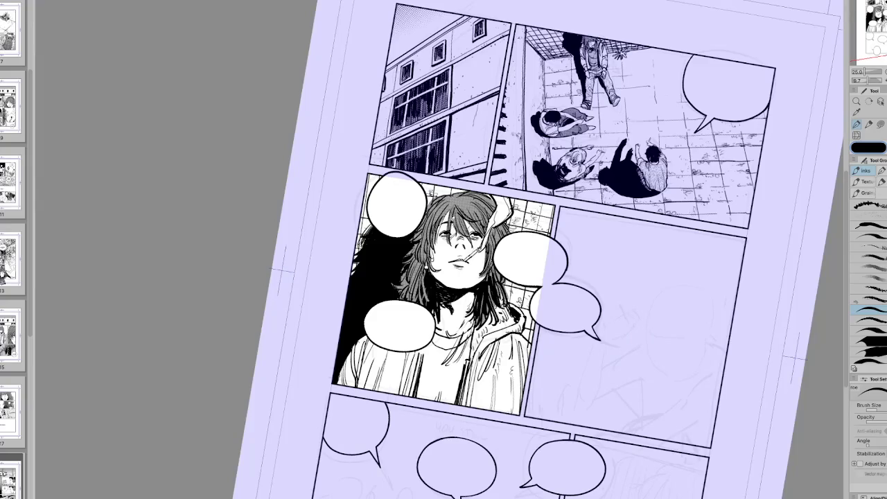
key("h")
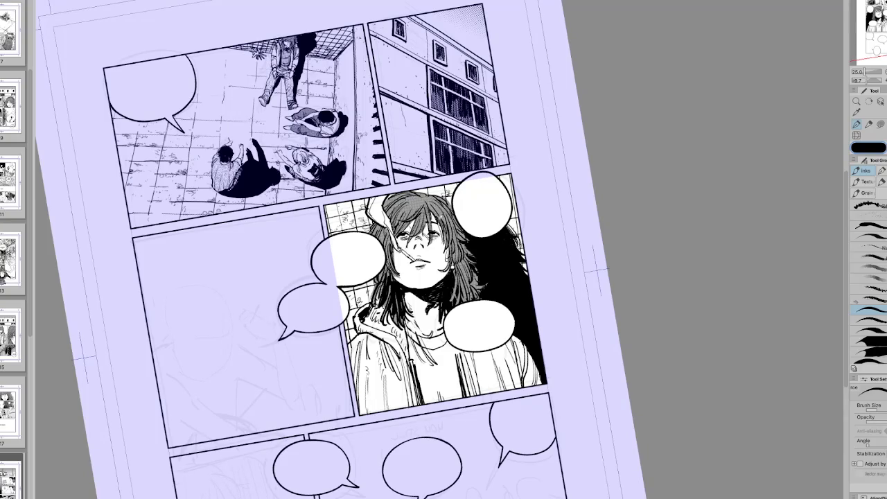
key("h")
left_click_drag(399, 222, 398, 222)
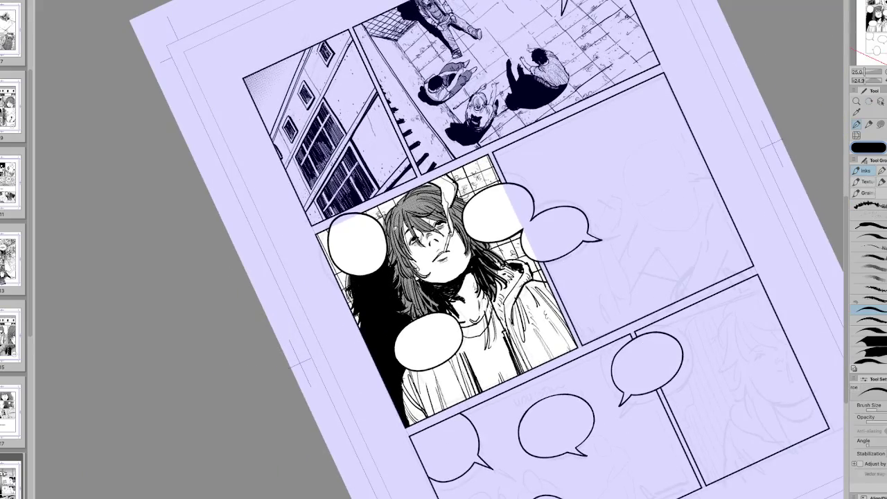
key("ctrl+@")
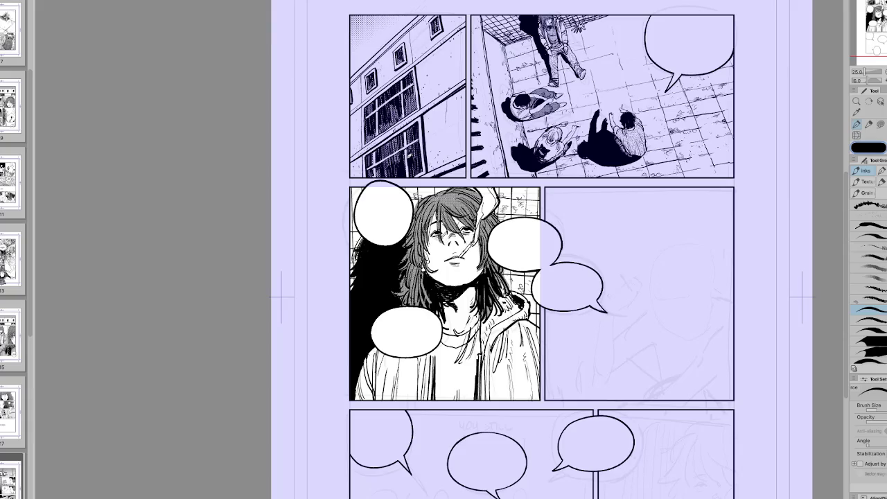
left_click_drag(698, 367, 670, 367)
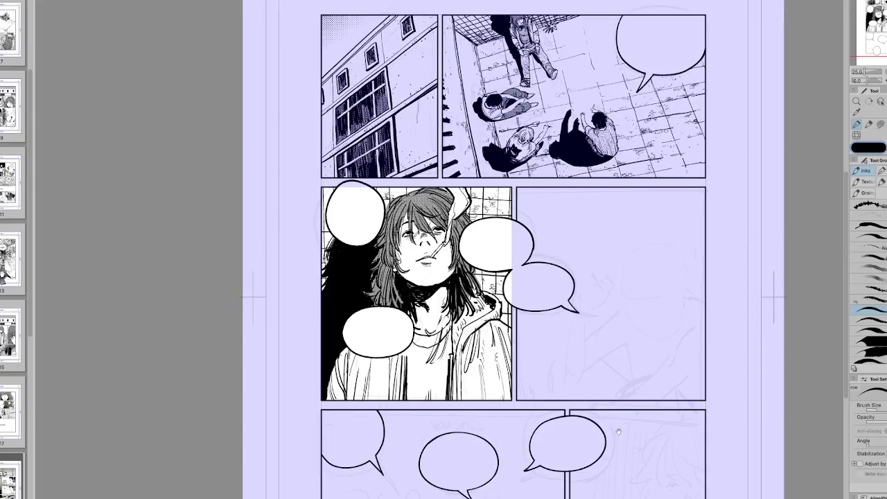
key("h")
left_click_drag(619, 432, 546, 481)
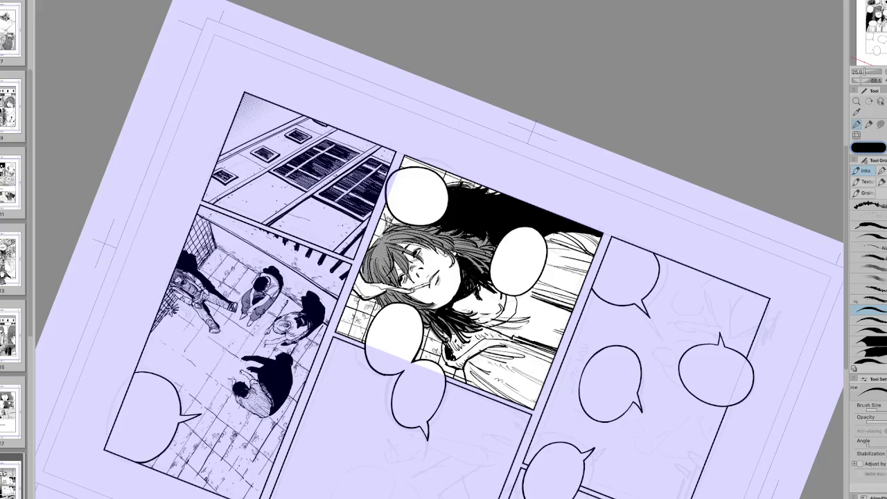
key("ctrl+0")
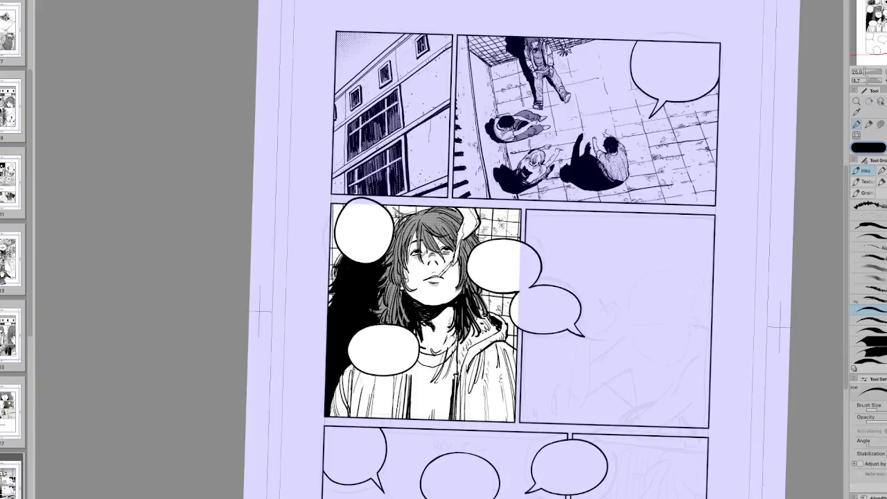
key("h")
key("minus")
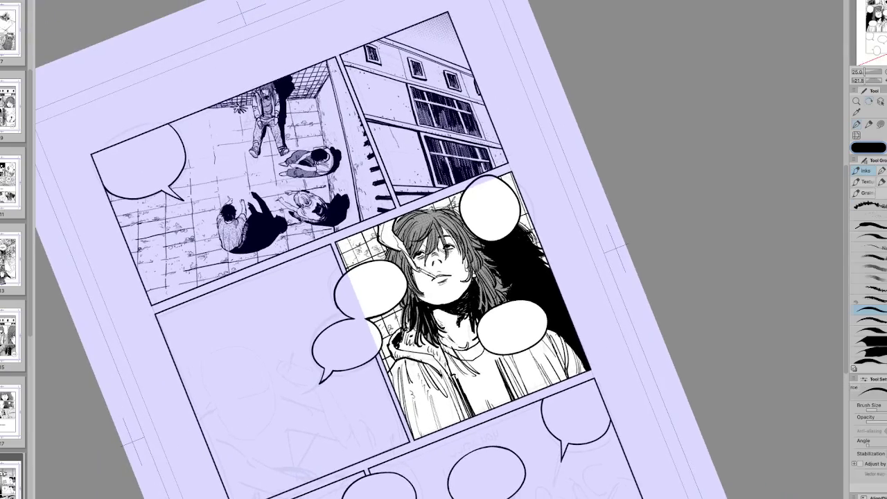
key("h")
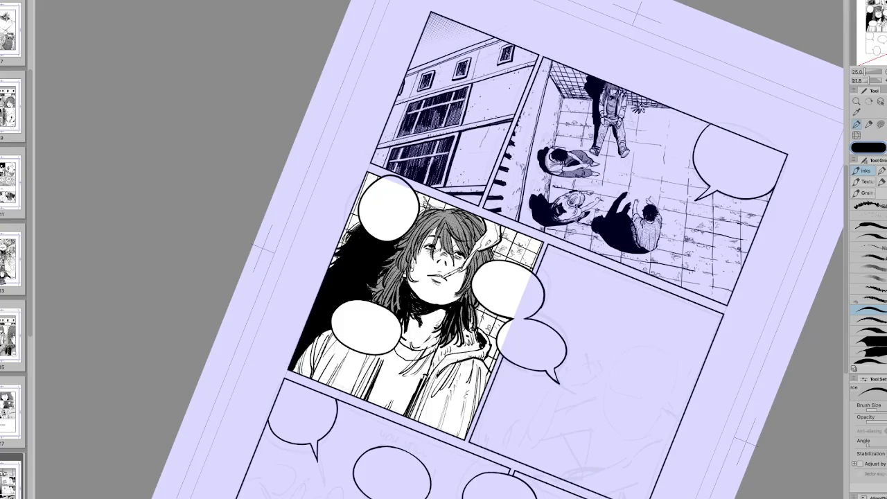
key("h")
key("ctrl+0")
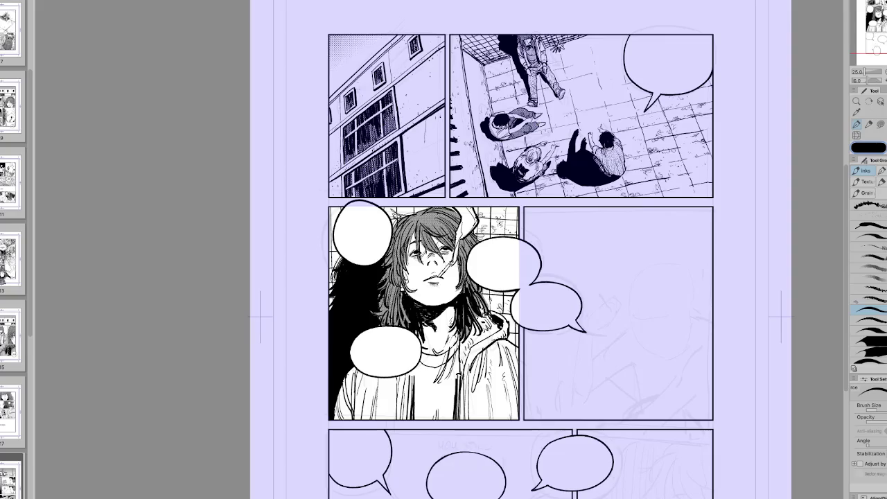
Lasso the girl's shirt and apply a grey dot screentone to it.
key("m")
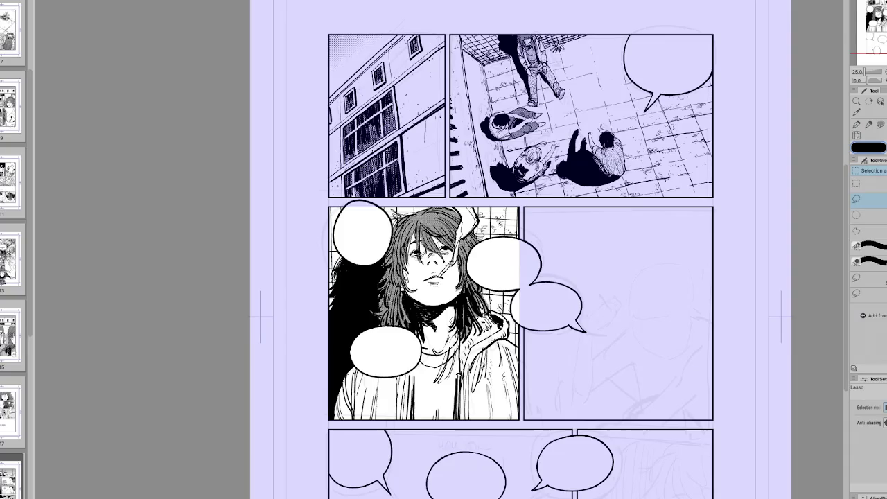
mouse_move(463, 343)
left_mouse_down()
mouse_move(416, 397)
mouse_move(462, 342)
left_mouse_up()
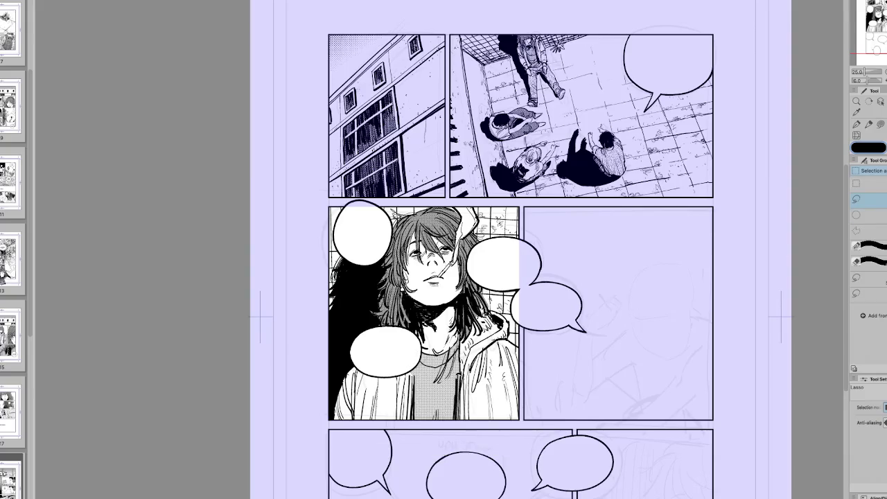
key("p")
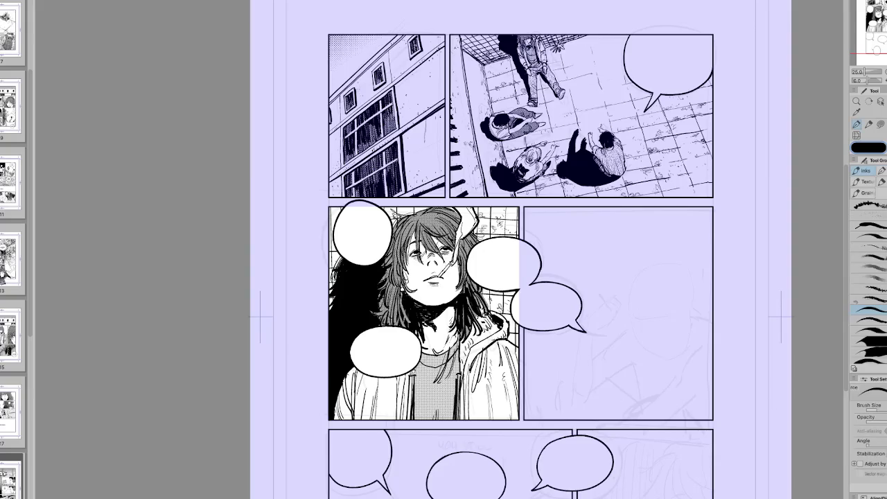
Check the toned shirt mirrored, then reset rotation with Ctrl+0 and centre the page for inking.
key("h")
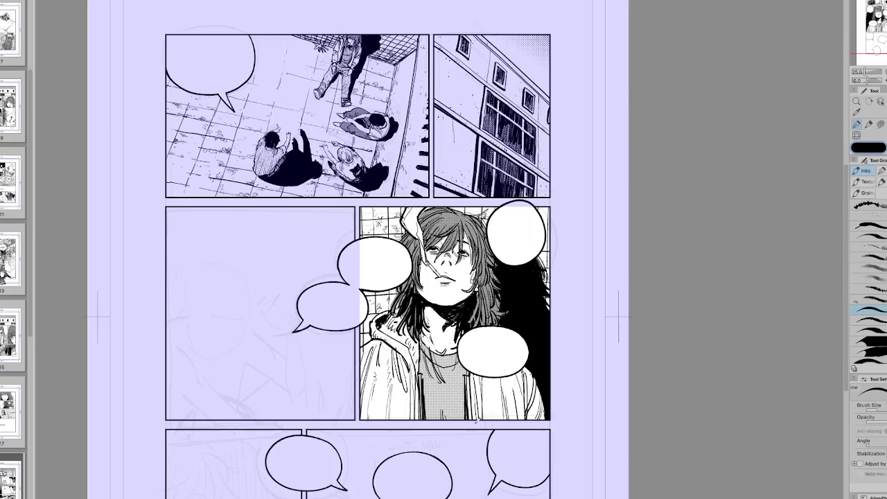
key("h")
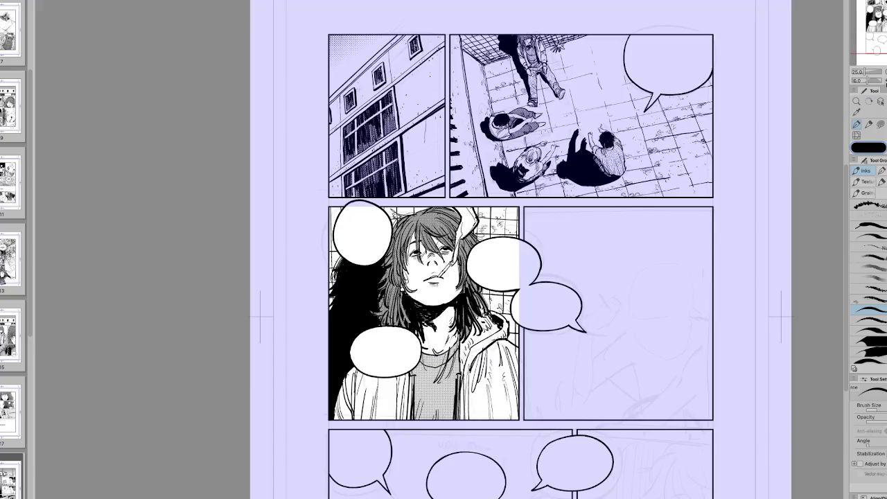
left_click_drag(693, 396, 645, 422)
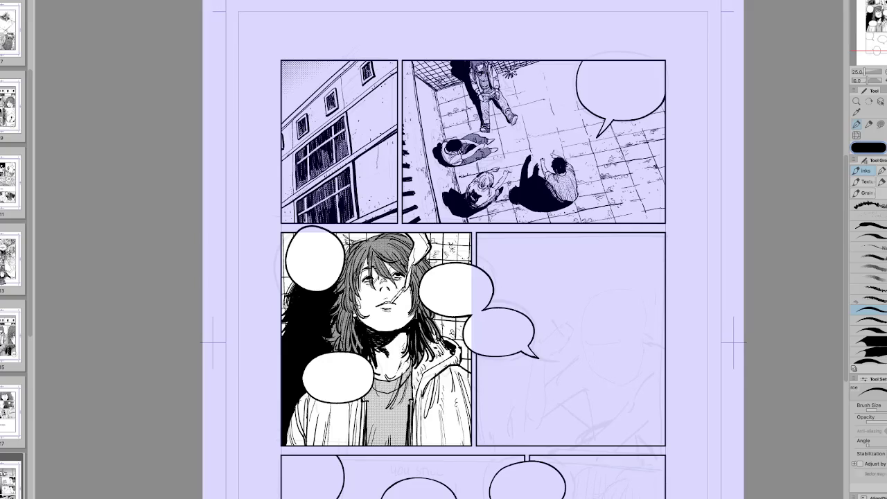
left_click_drag(494, 316, 521, 278)
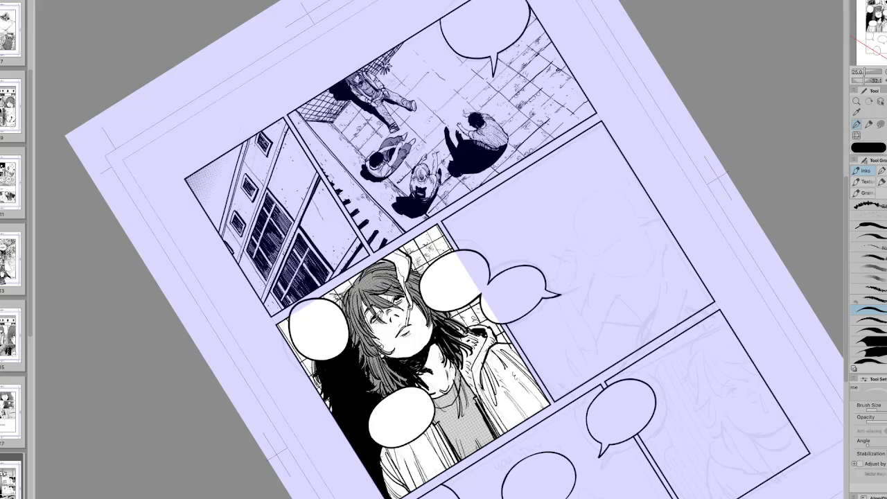
mouse_move(387, 315)
left_mouse_down()
mouse_move(533, 283)
mouse_move(510, 277)
mouse_move(478, 333)
left_mouse_up()
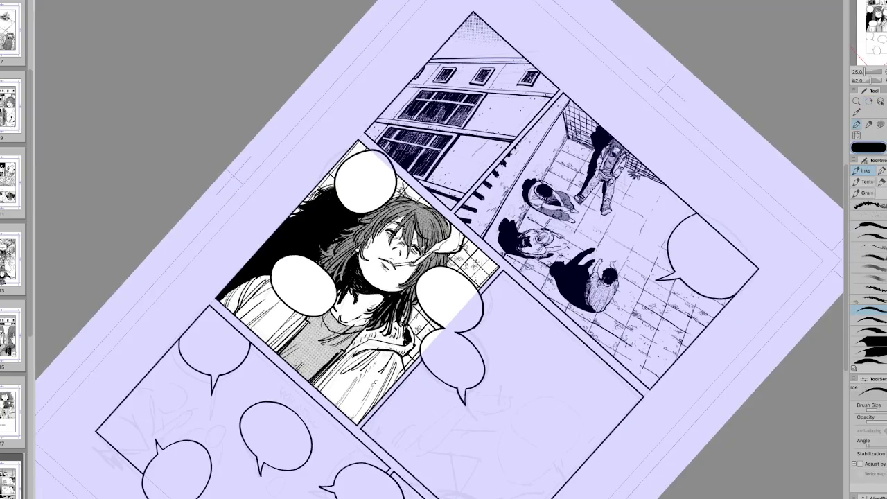
key("ctrl+0")
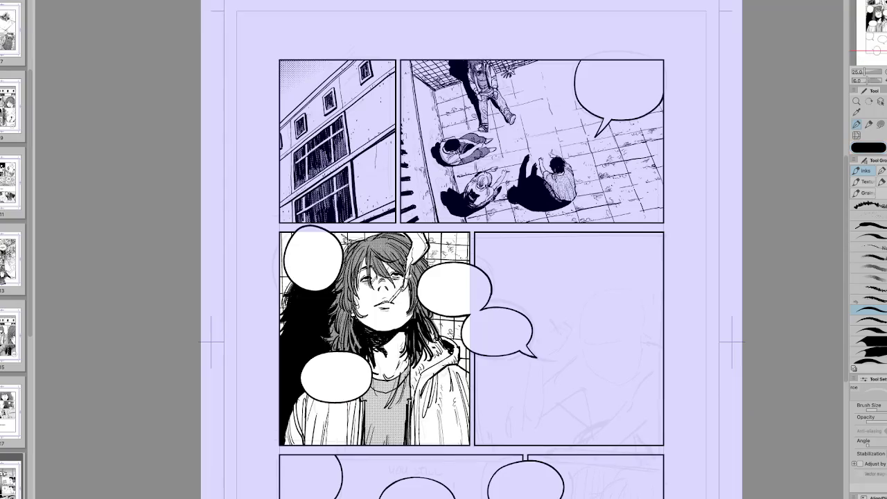
key("minus")
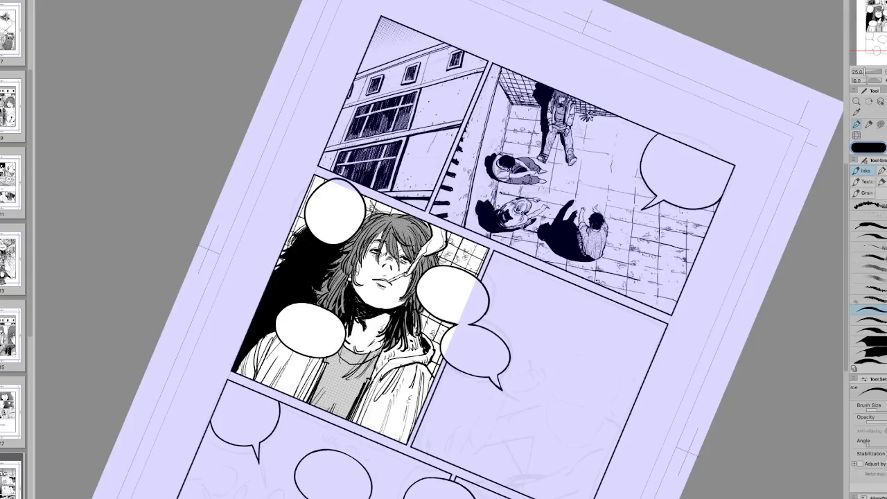
key("p")
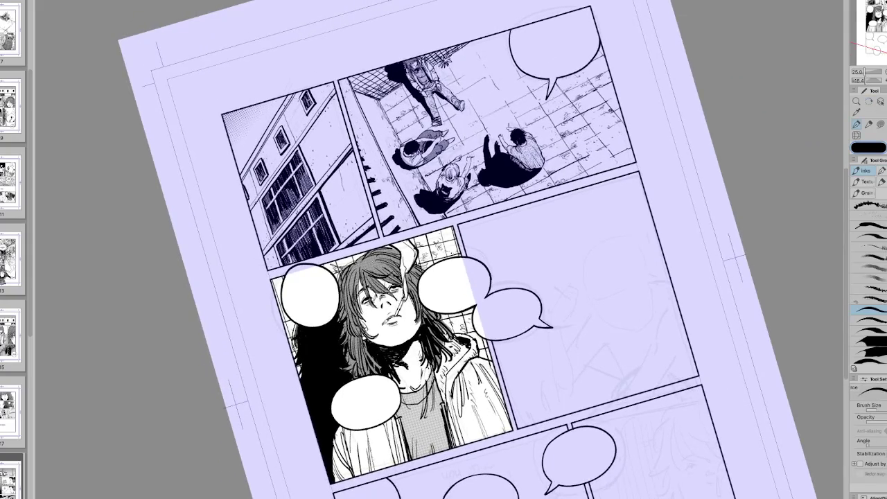
key("ctrl+0")
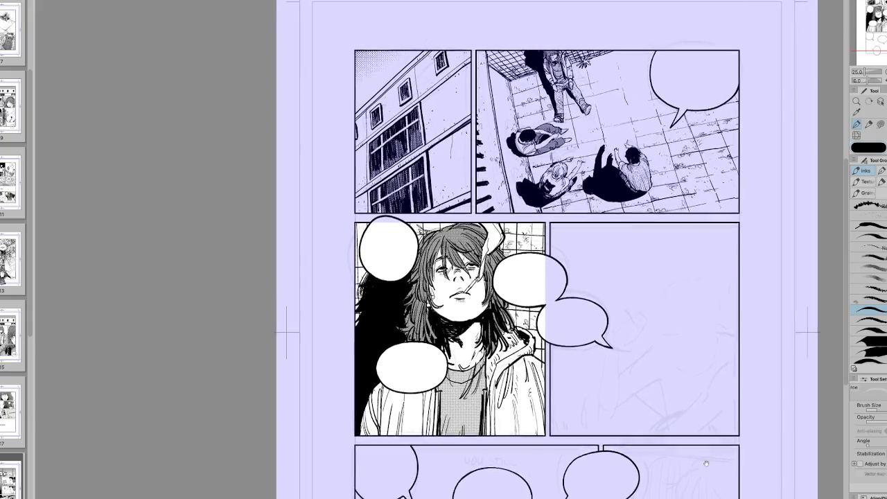
scroll(707, 467, "down", 2)
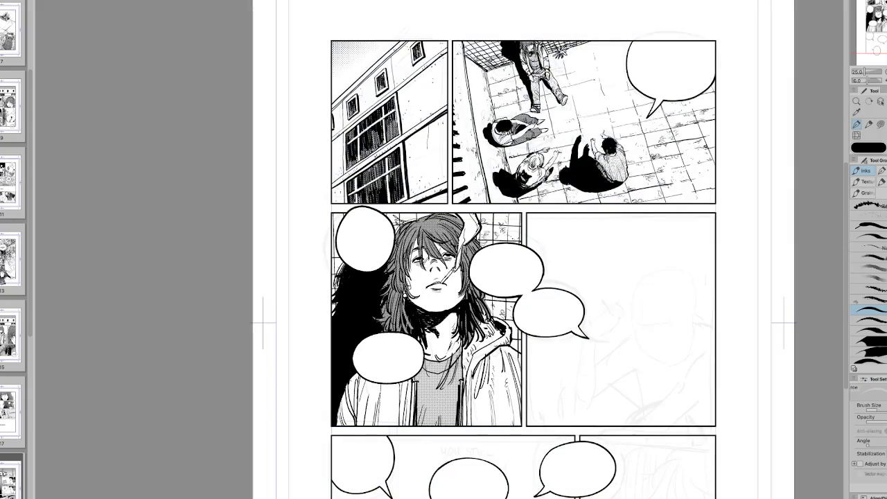
left_click_drag(745, 467, 742, 467)
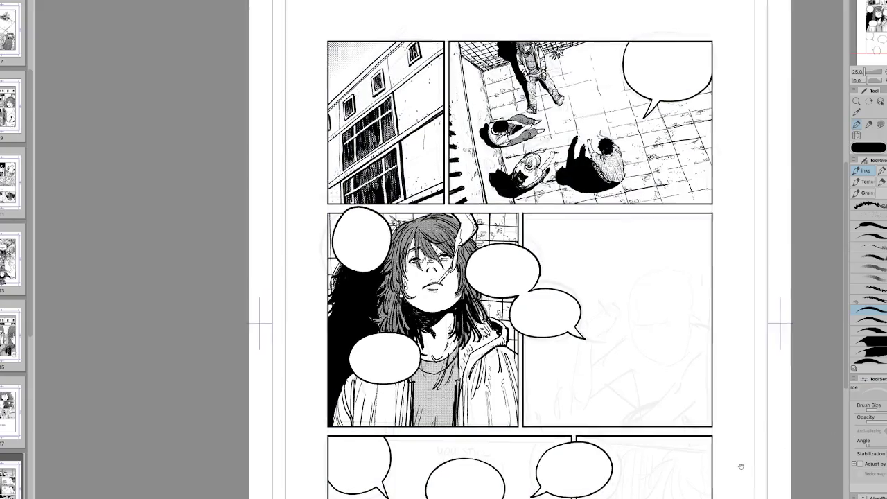
Ink the curved side of the boy's face and the hair fringe at the top of his head.
scroll(742, 467, "right", 5)
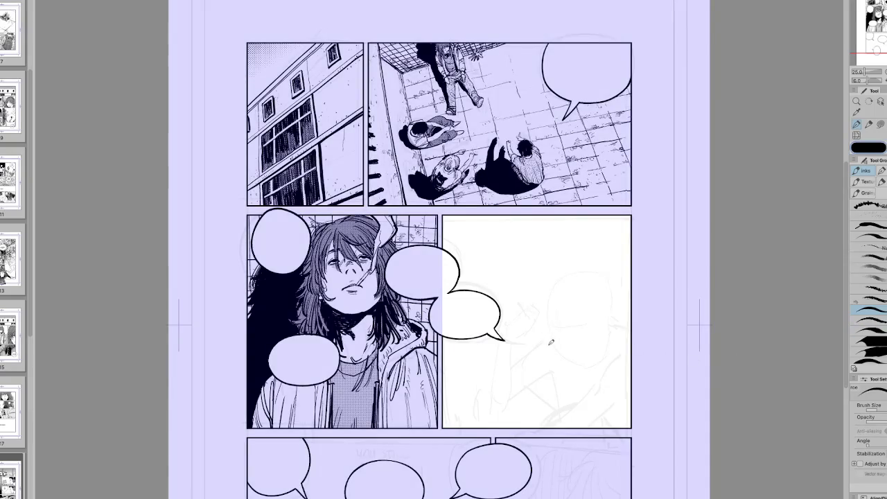
mouse_move(548, 341)
left_mouse_down()
mouse_move(552, 297)
mouse_move(553, 349)
left_mouse_up()
key("ctrl+z")
key("ctrl+z")
mouse_move(549, 300)
left_mouse_down()
mouse_move(575, 371)
mouse_move(604, 352)
mouse_move(607, 338)
left_mouse_up()
mouse_move(556, 297)
left_mouse_down()
mouse_move(552, 316)
mouse_move(578, 317)
mouse_move(550, 320)
left_mouse_up()
key("ctrl+z")
key("ctrl+z")
left_click_drag(554, 297, 542, 310)
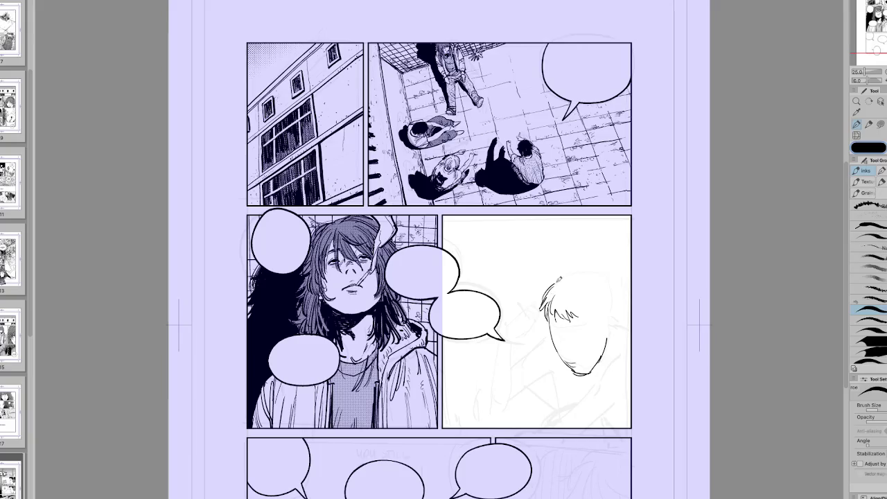
Add short hair strokes around the boy's head and draw his ear line, rotating and mirroring to check.
key("r")
left_click_drag(575, 272, 486, 388)
mouse_move(340, 374)
left_mouse_down()
mouse_move(330, 417)
mouse_move(342, 425)
left_mouse_up()
key("h")
key("ctrl+0")
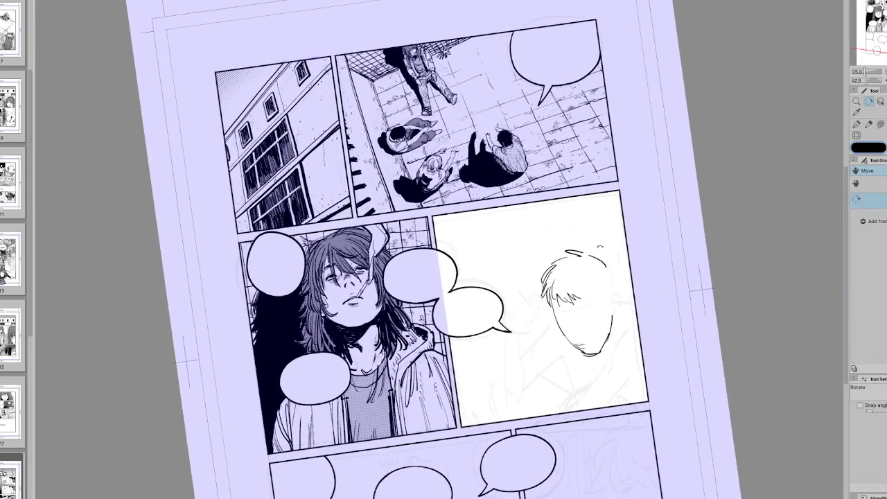
key("p")
key("h")
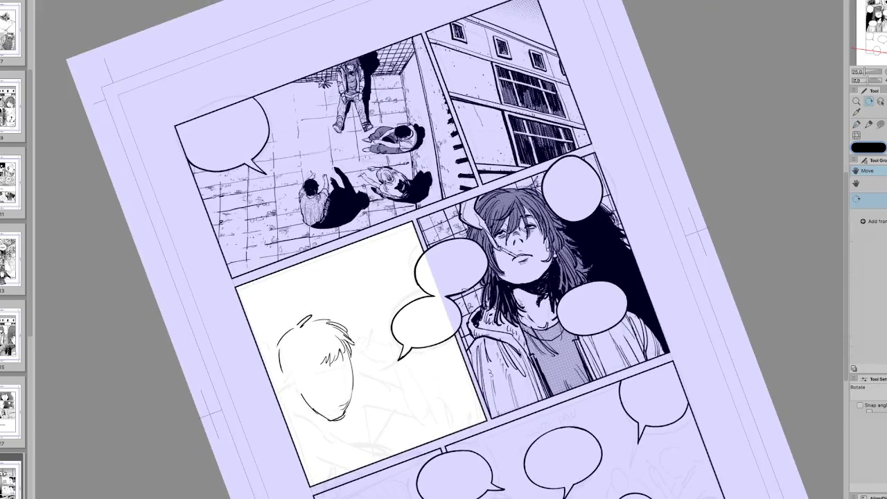
left_click_drag(284, 336, 284, 369)
key("h")
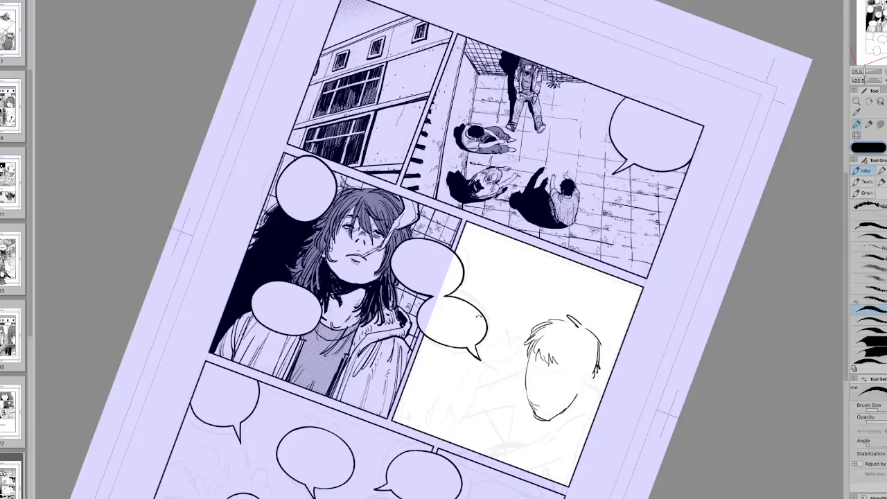
left_click_drag(561, 326, 580, 348)
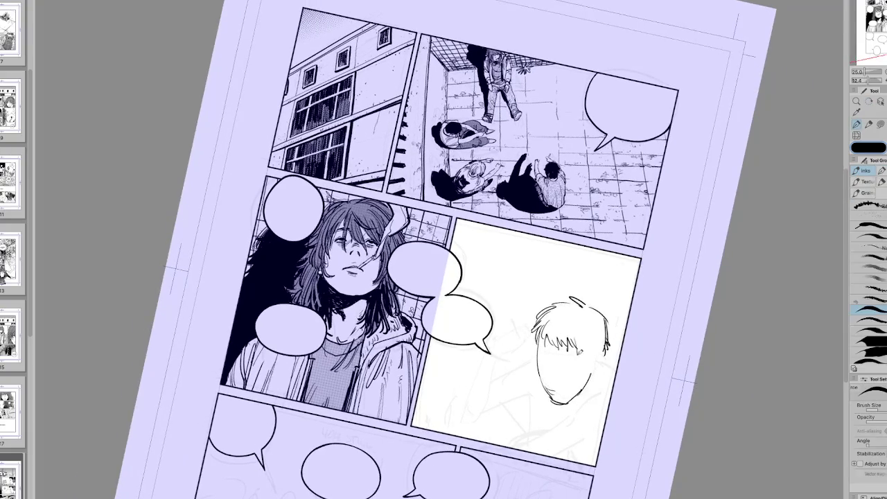
key("h")
left_click_drag(298, 345, 302, 365)
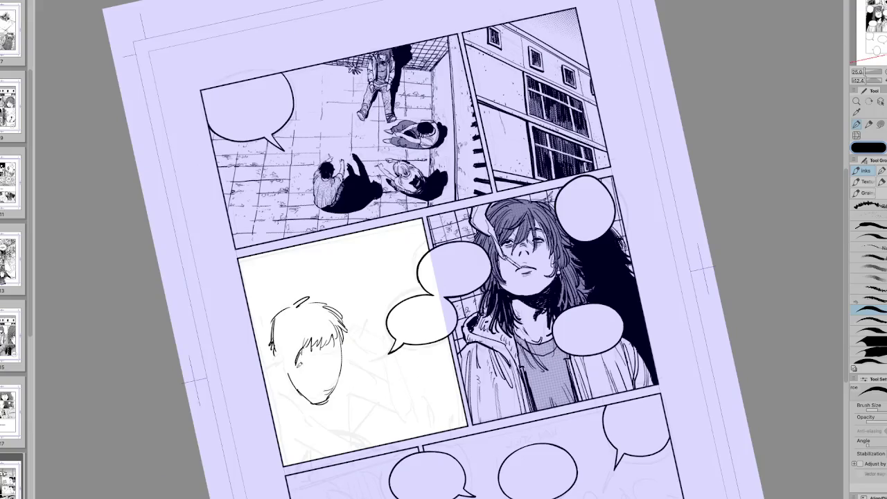
key("h")
mouse_move(579, 347)
left_mouse_down()
mouse_move(587, 365)
mouse_move(580, 351)
mouse_move(584, 362)
mouse_move(596, 360)
mouse_move(585, 372)
mouse_move(593, 375)
left_mouse_up()
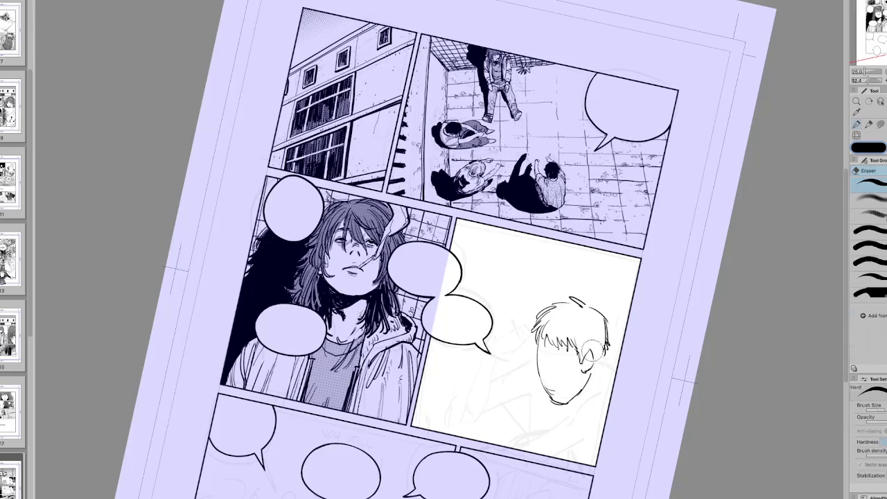
Ink the boy's eye and a stroke under his left eye, then reset the view upright.
key("r")
key("h")
key("h")
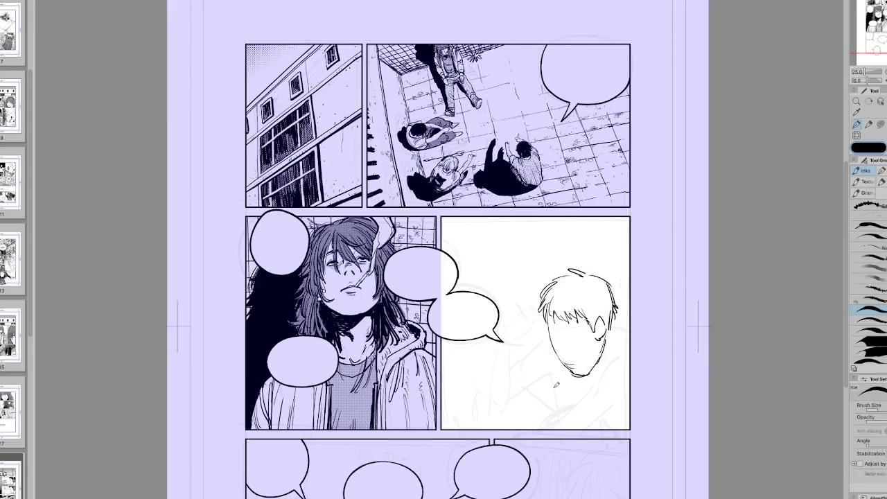
key("r")
key("h")
key("p")
left_click_drag(350, 373, 337, 383)
key("ctrl+z")
key("h")
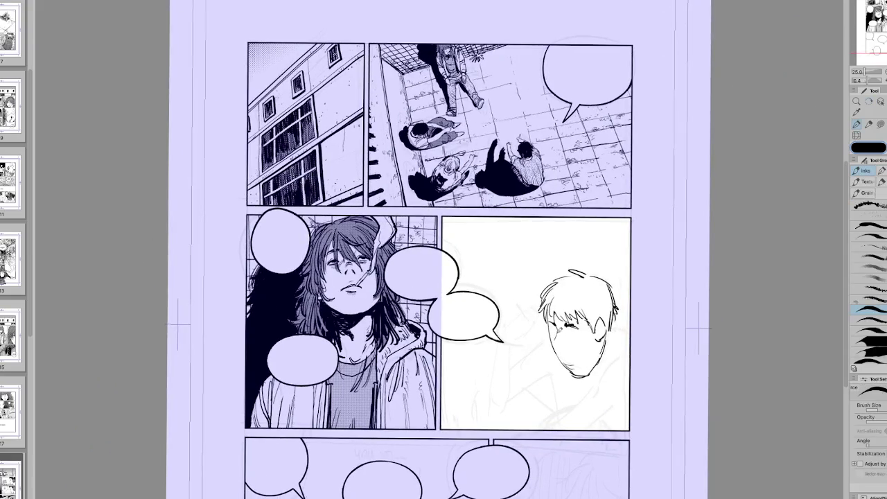
left_click_drag(556, 329, 559, 345)
key("h")
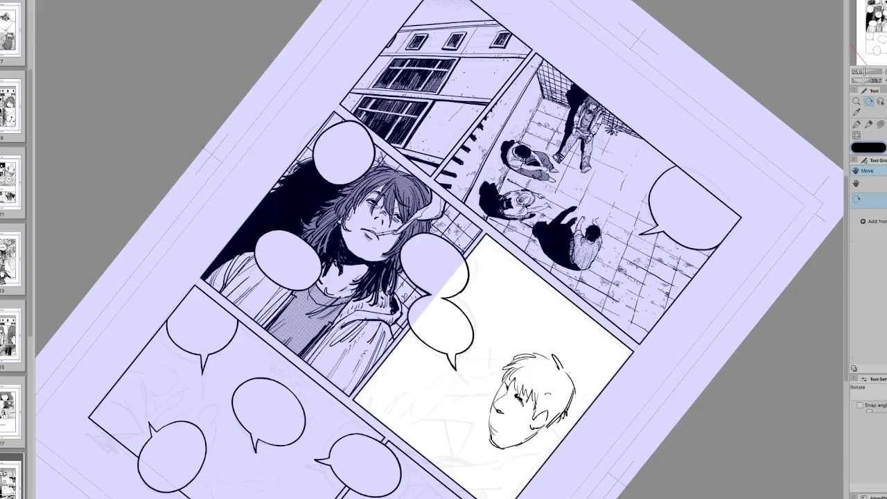
left_click_drag(385, 408, 389, 414)
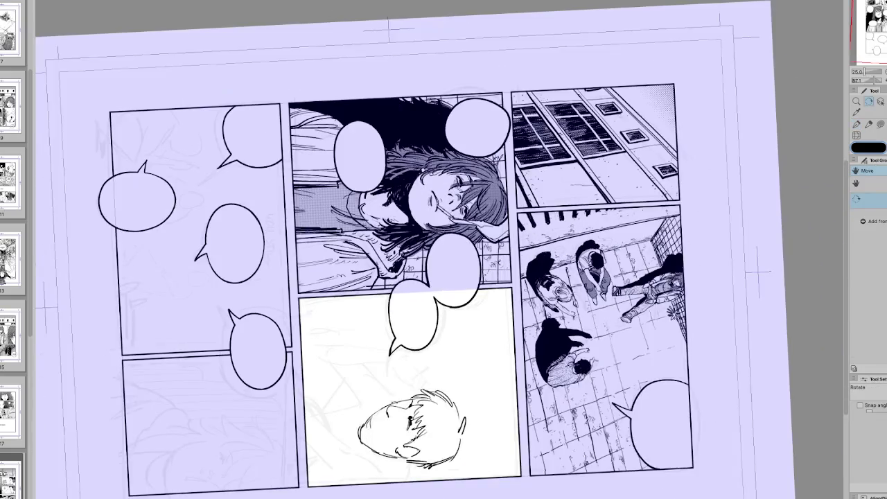
key("ctrl+@")
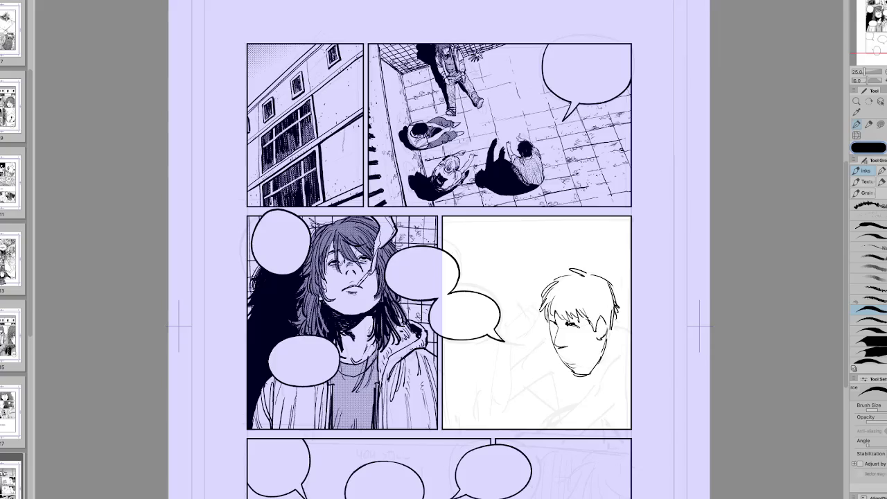
Mirror and tilt the page view to check the boy's inked face, then straighten it.
scroll(445, 250, "left", 2)
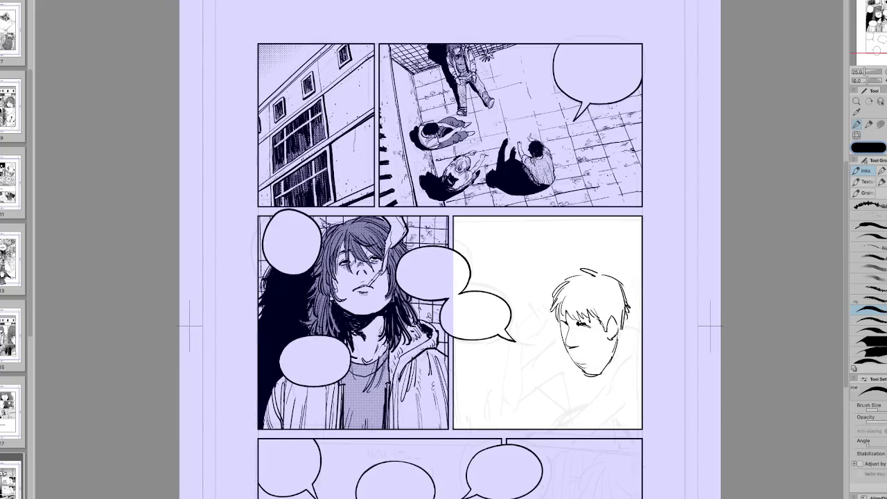
key("h")
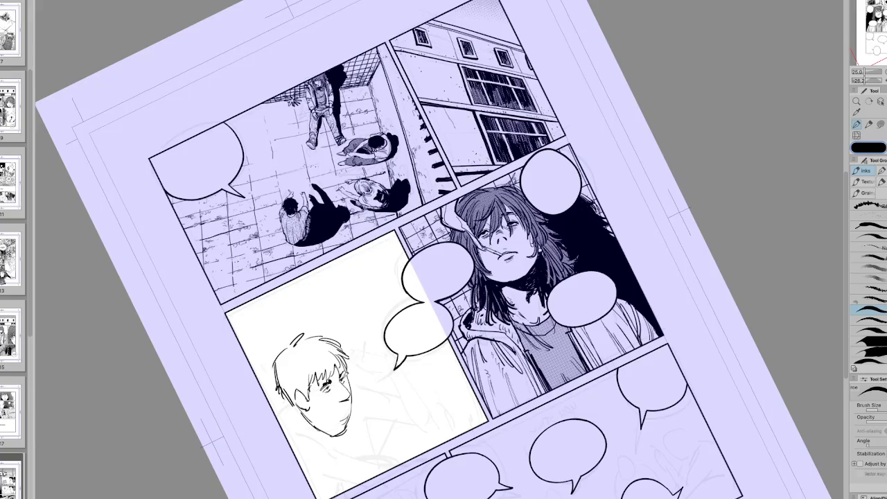
key("h")
key("minus")
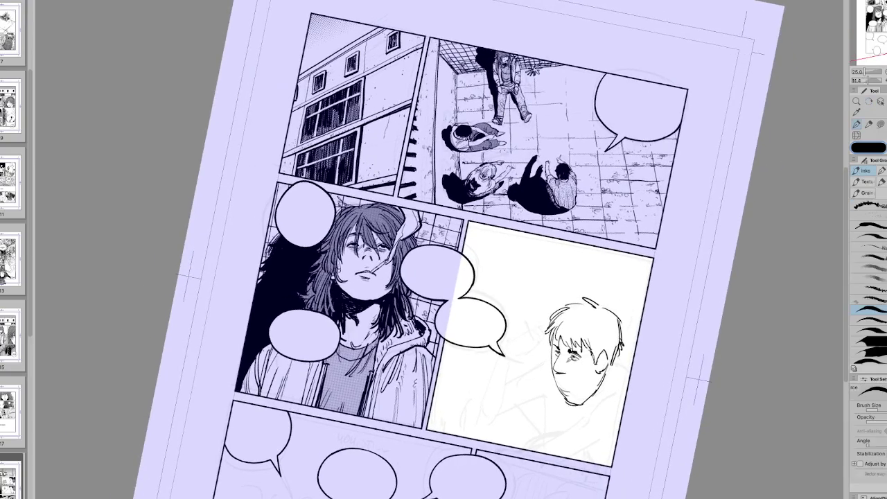
key("minus")
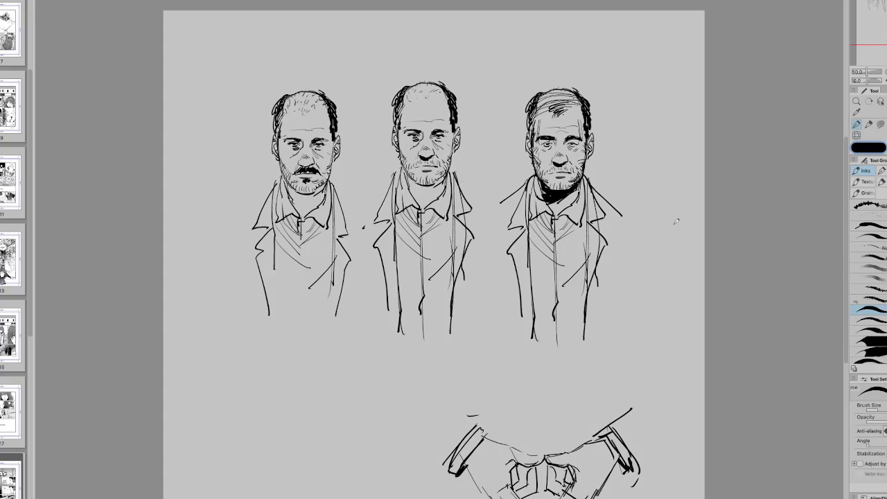
Lasso the right-hand portrait, enlarge it and nudge it slightly up and left.
key("m")
mouse_move(596, 374)
left_mouse_down()
mouse_move(586, 374)
mouse_move(620, 479)
left_mouse_up()
key("ctrl+t")
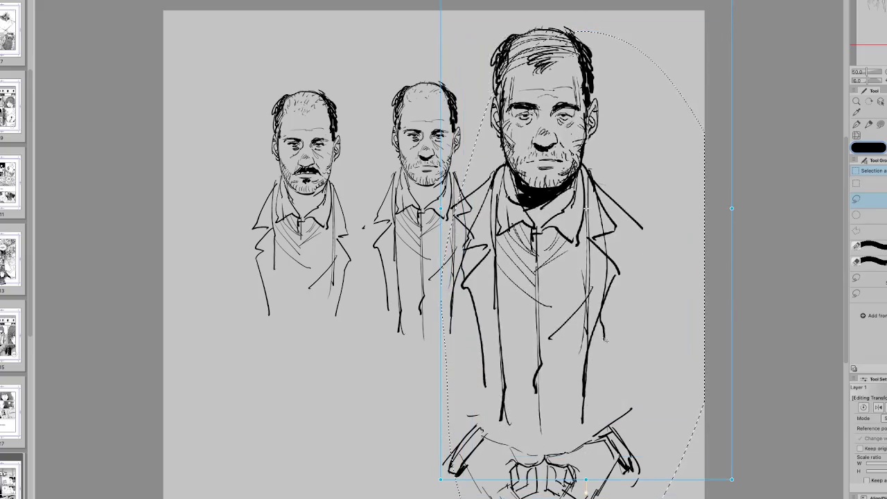
mouse_move(761, 397)
left_mouse_down()
mouse_move(744, 388)
mouse_move(756, 387)
left_mouse_up()
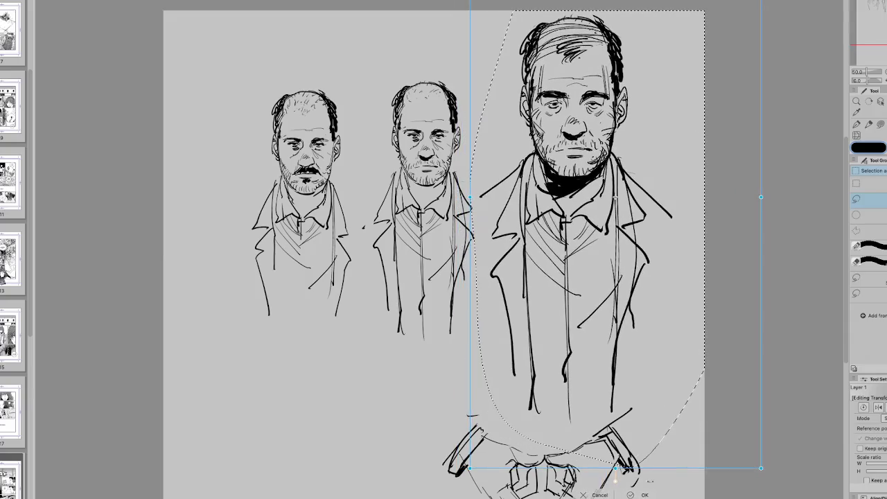
left_click(632, 494)
Lasso the two left portraits, shrink them and move them down-left.
left_click_drag(473, 358, 482, 275)
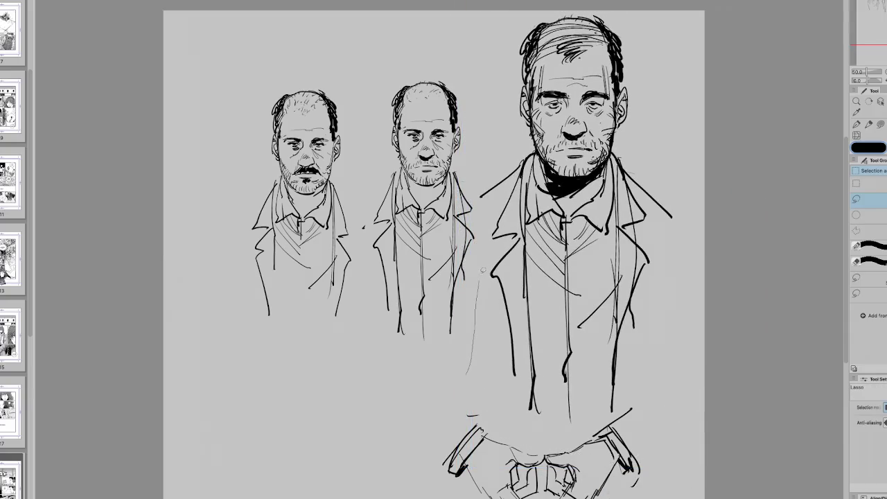
left_click_drag(481, 199, 472, 357)
key("ctrl+t")
left_click_drag(356, 201, 290, 230)
key("Return")
scroll(625, 418, "up", 2)
Shift the large portrait slightly left.
key("ctrl+d")
left_click_drag(626, 419, 523, 445)
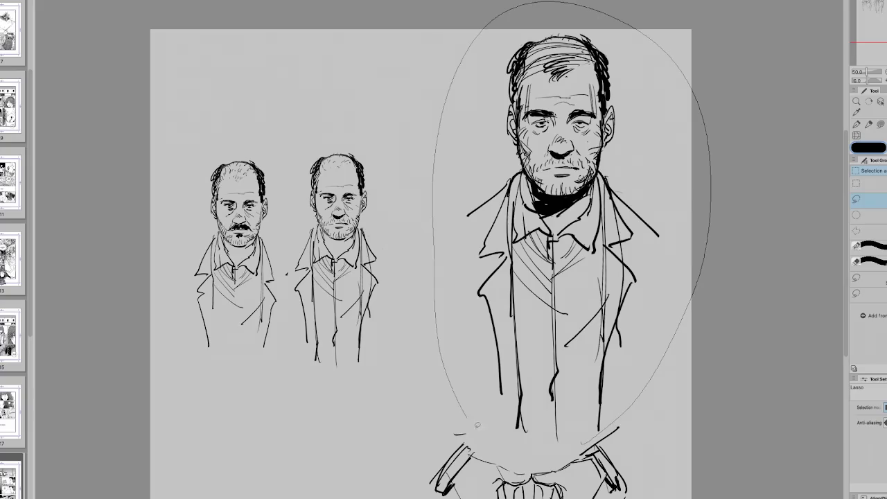
left_click_drag(623, 379, 607, 381)
key("ctrl+d")
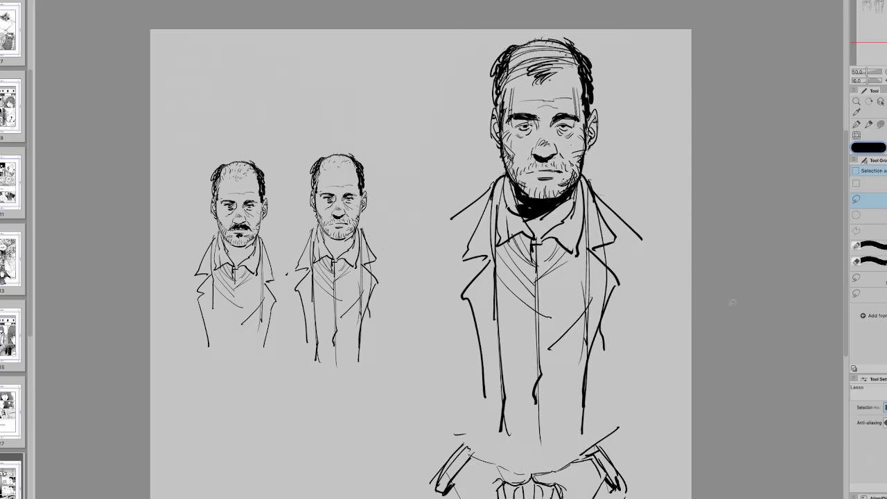
Try textured brush strokes over the large face, then undo them.
key("p")
left_click(870, 268)
mouse_move(603, 167)
left_mouse_down()
mouse_move(575, 125)
mouse_move(548, 160)
left_mouse_up()
key("ctrl+z")
key("ctrl+z")
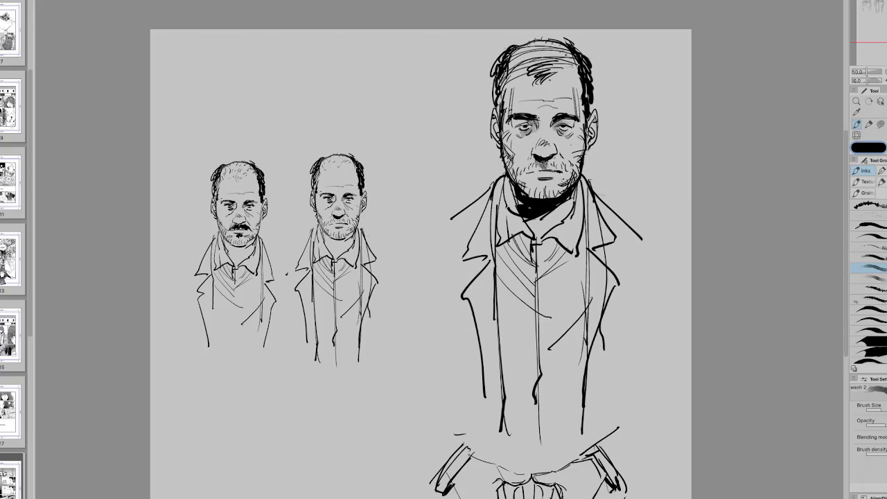
Shade the large face's mouth, chin, cheeks and temples with grey wash.
left_click_drag(536, 184, 558, 183)
left_click_drag(577, 154, 582, 165)
left_click_drag(505, 148, 512, 166)
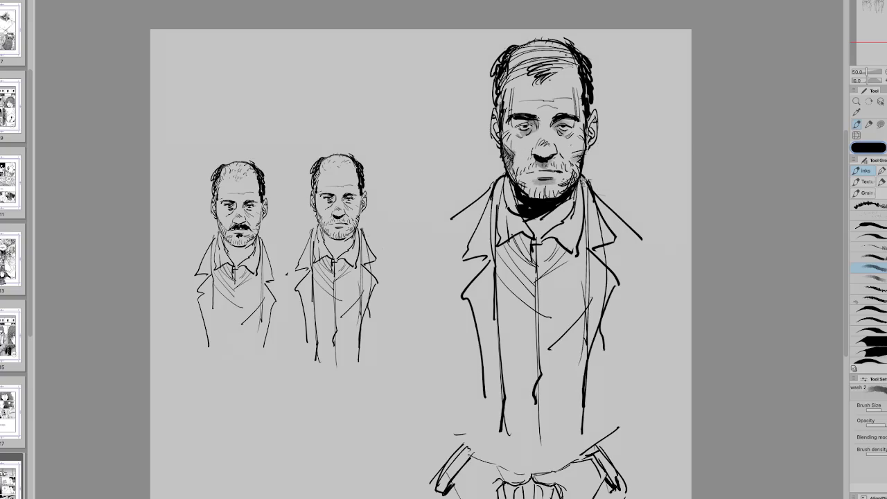
left_click_drag(577, 100, 578, 130)
left_click_drag(505, 97, 506, 130)
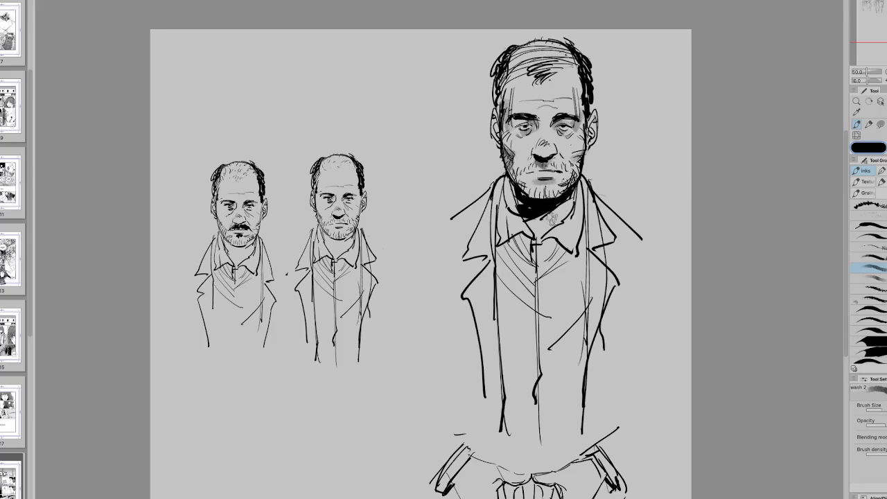
Paint grey wash bands over the shirt, collar and chest.
mouse_move(534, 215)
left_mouse_down()
mouse_move(572, 205)
mouse_move(543, 260)
mouse_move(517, 256)
mouse_move(548, 243)
mouse_move(506, 298)
left_mouse_up()
left_click_drag(492, 243, 500, 333)
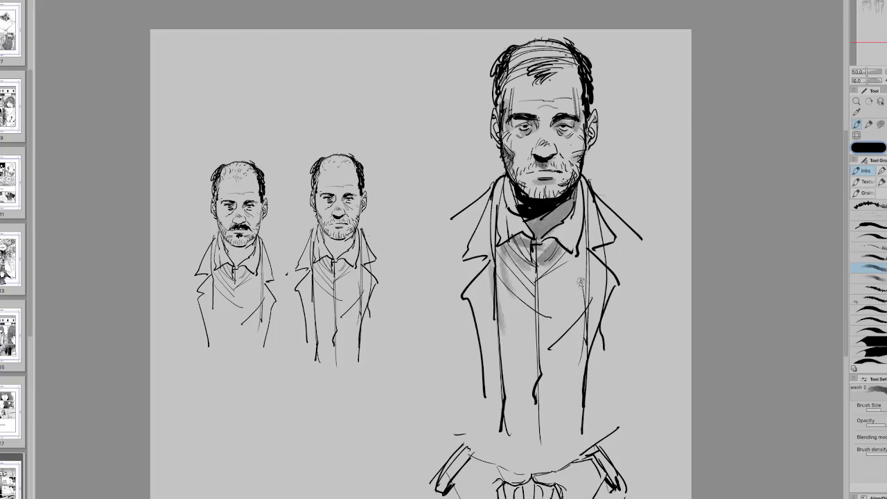
left_click_drag(582, 281, 574, 380)
left_click_drag(578, 222, 541, 257)
mouse_move(562, 208)
left_mouse_down()
mouse_move(520, 270)
mouse_move(499, 264)
left_mouse_up()
left_click_drag(503, 222, 536, 384)
mouse_move(507, 284)
left_mouse_down()
mouse_move(527, 333)
mouse_move(576, 305)
left_mouse_up()
left_click_drag(506, 312, 519, 393)
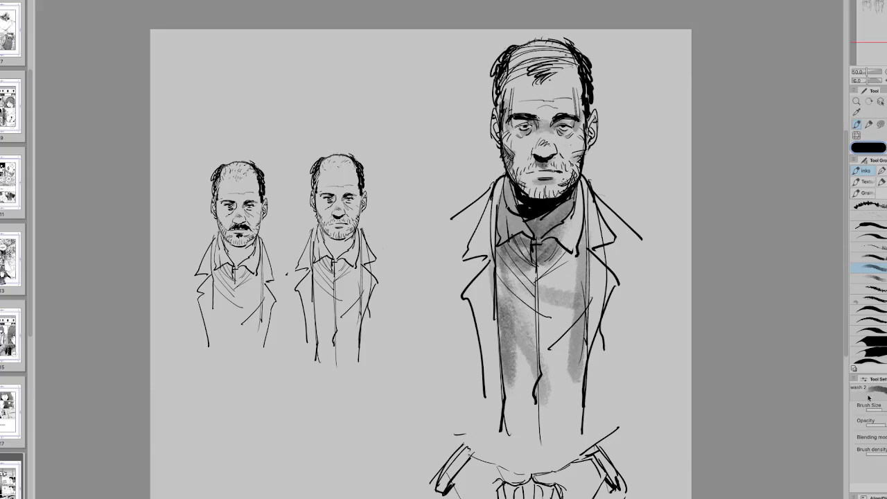
Undo the shirt wash strokes while keeping the neck and collar wash.
key("ctrl+z")
key("ctrl+z")
key("ctrl+z")
key("ctrl+z")
key("ctrl+z")
key("ctrl+z")
key("ctrl+z")
key("ctrl+z")
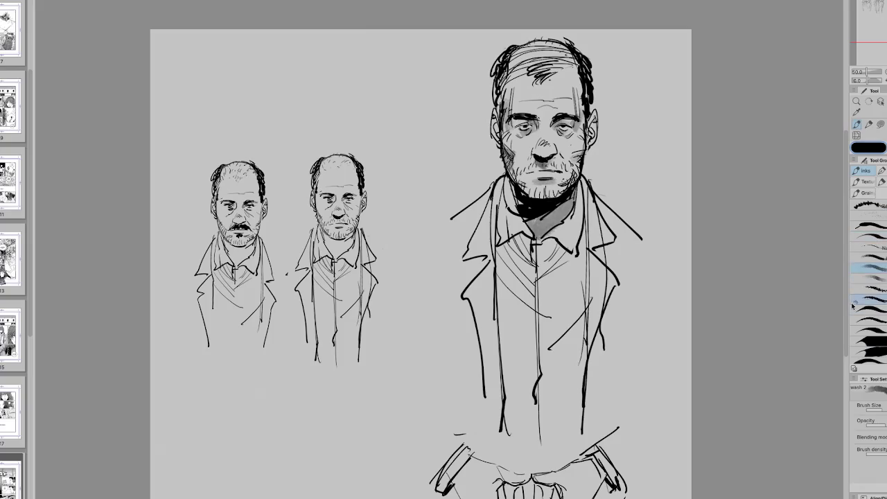
key("ctrl+z")
key("ctrl+z")
key("ctrl+y")
key("ctrl+y")
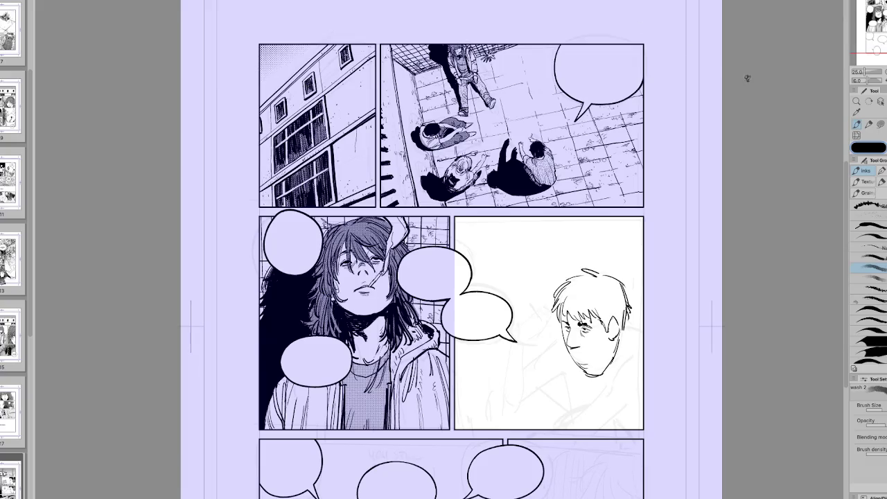
Lasso the boy's eye and adjust it with Free Transform.
left_click(868, 311)
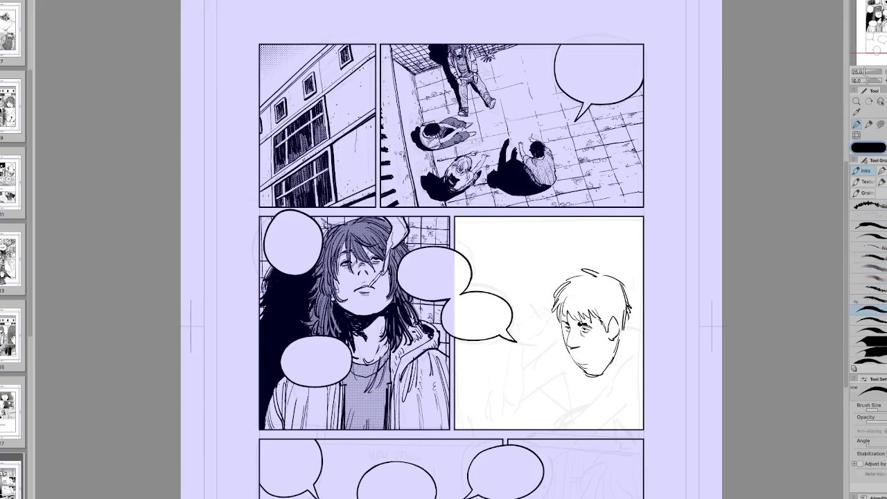
scroll(544, 349, "up", 2)
key("m")
left_click_drag(631, 323, 637, 320)
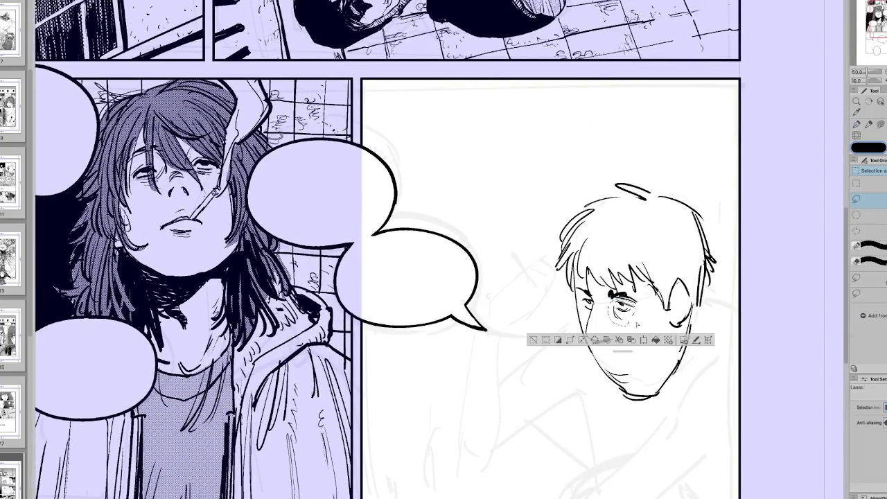
key("ctrl+t")
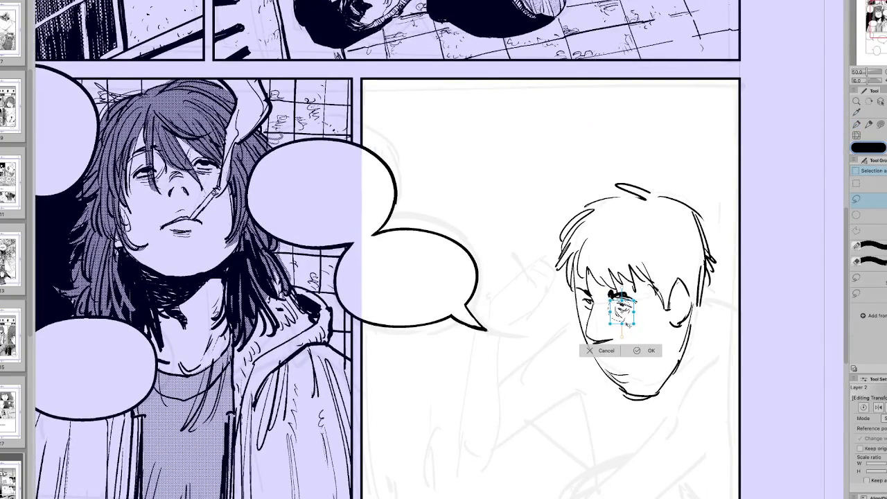
key("Return")
key("ctrl+d")
Ink small strokes on the boy's face, flipping and rotating the view to check.
key("r")
key("p")
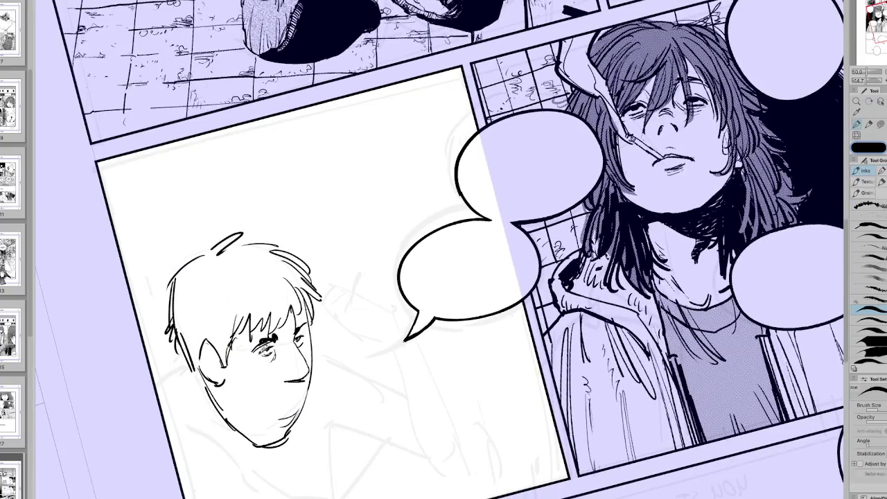
key("h")
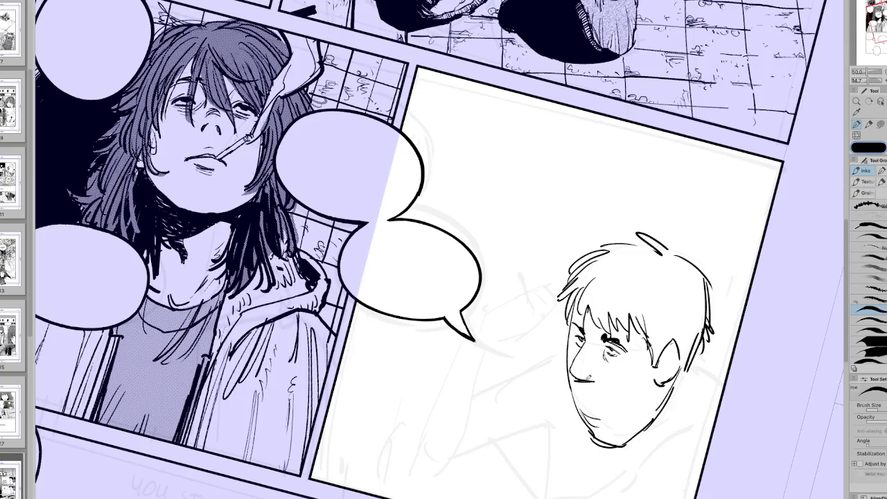
key("h")
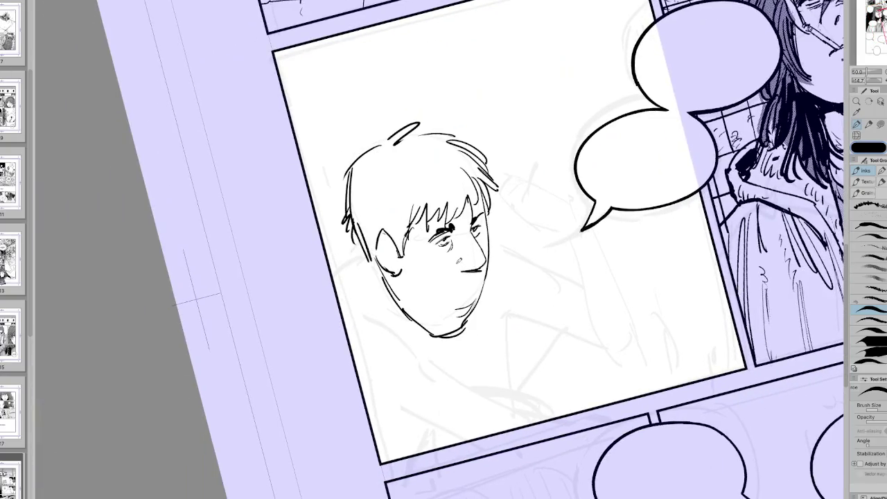
mouse_move(461, 262)
left_mouse_down()
mouse_move(446, 250)
mouse_move(445, 260)
left_mouse_up()
mouse_move(452, 229)
left_mouse_down()
mouse_move(461, 244)
mouse_move(471, 229)
left_mouse_up()
key("h")
Lasso the boy's nose, then resize and reposition it.
key("m")
left_click_drag(416, 253, 395, 288)
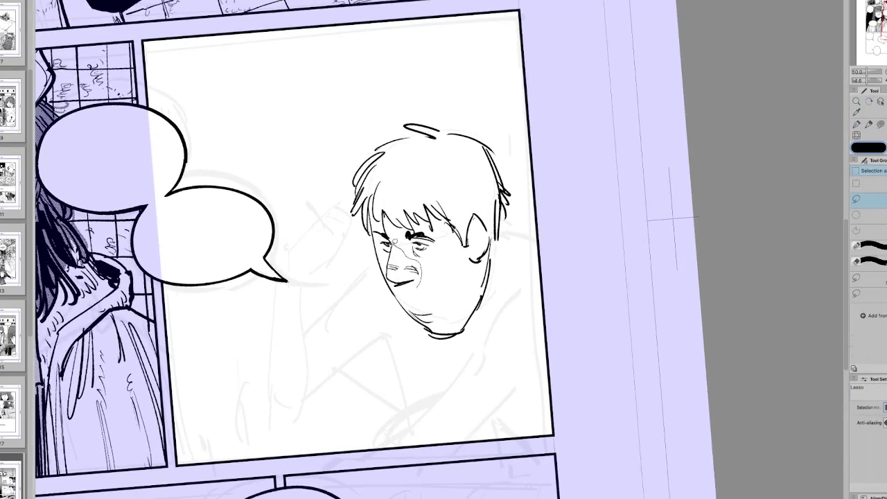
key("ctrl+t")
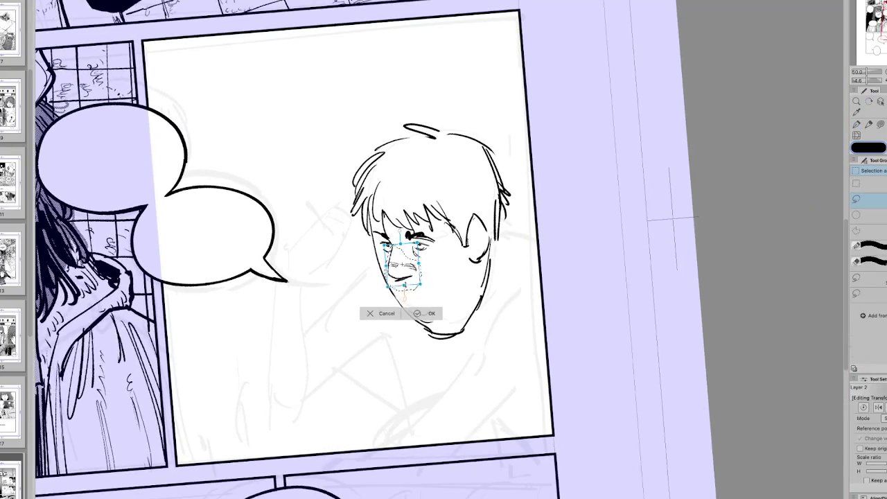
left_click(419, 314)
key("h")
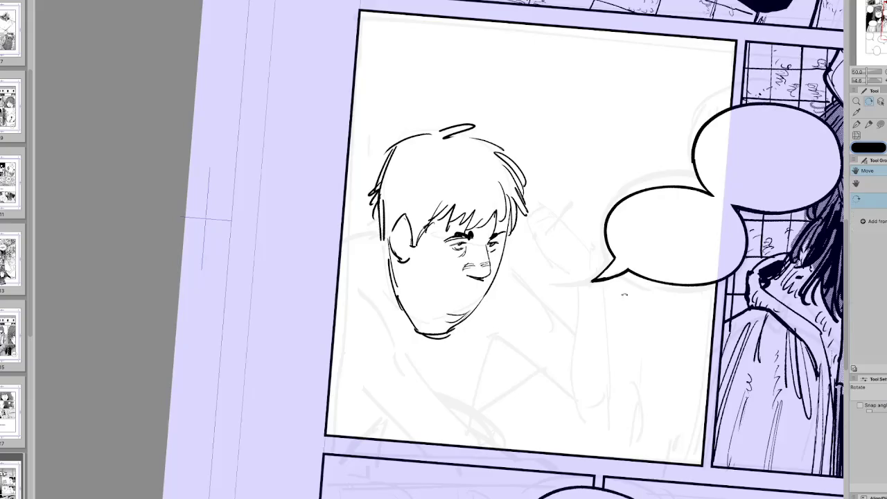
key("p")
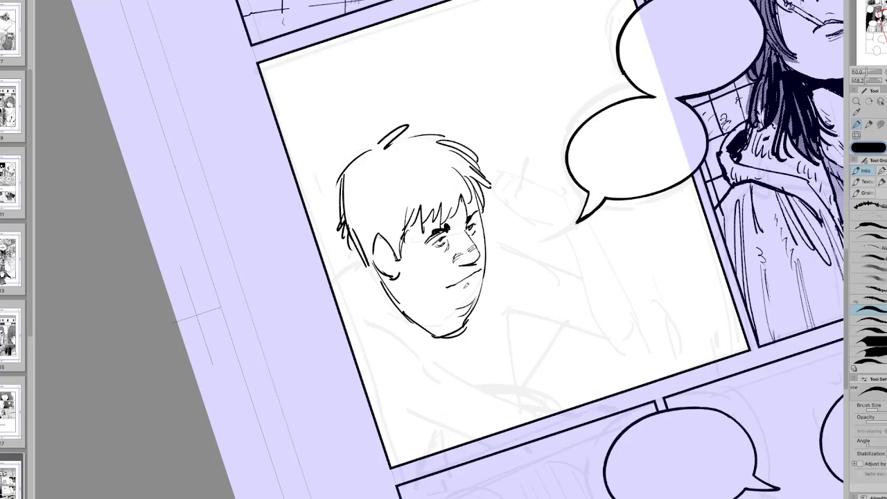
Ink a stroke along the boy's cheek while mirroring and rotating the view.
key("h")
key("minus")
left_click_drag(426, 245, 420, 271)
key("h")
key("minus")
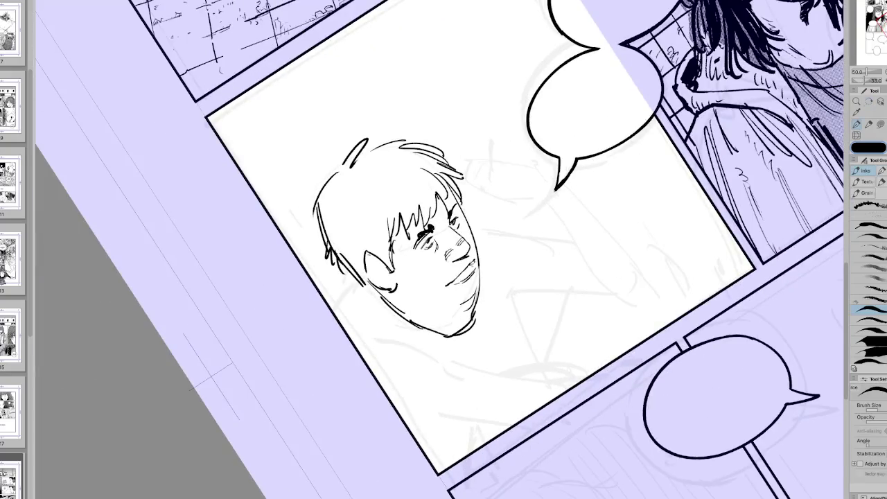
key("h")
key("minus")
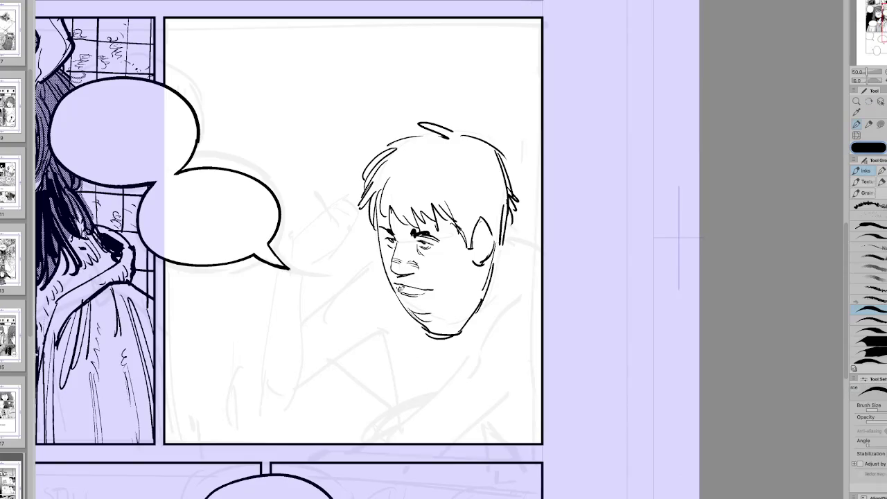
key("h")
key("minus")
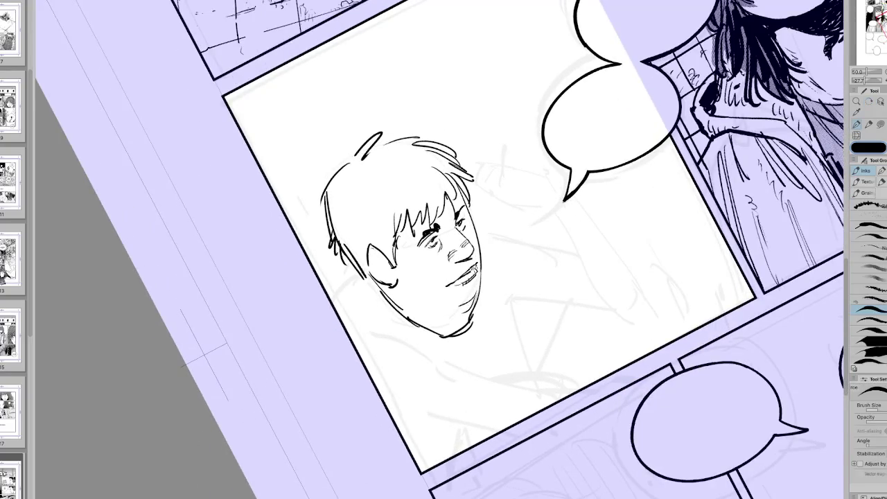
key("h")
key("minus")
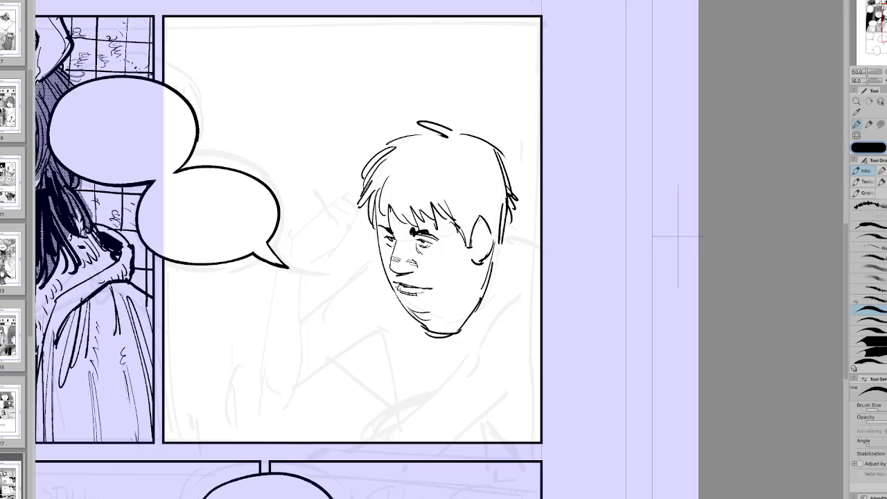
scroll(679, 236, "down", 2)
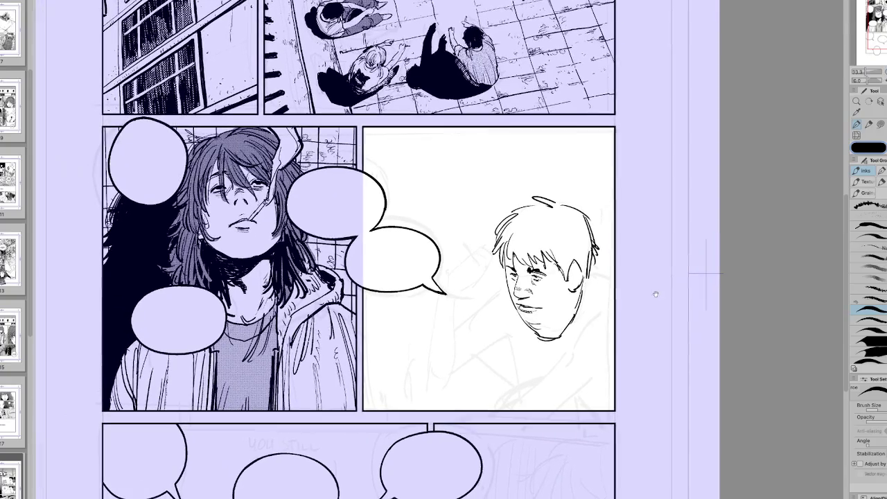
Move the boy's head up-left, nudge it back down-right, and confirm.
key("ctrl+t")
left_click_drag(544, 270, 530, 247)
left_click_drag(563, 298, 576, 309)
left_click(570, 357)
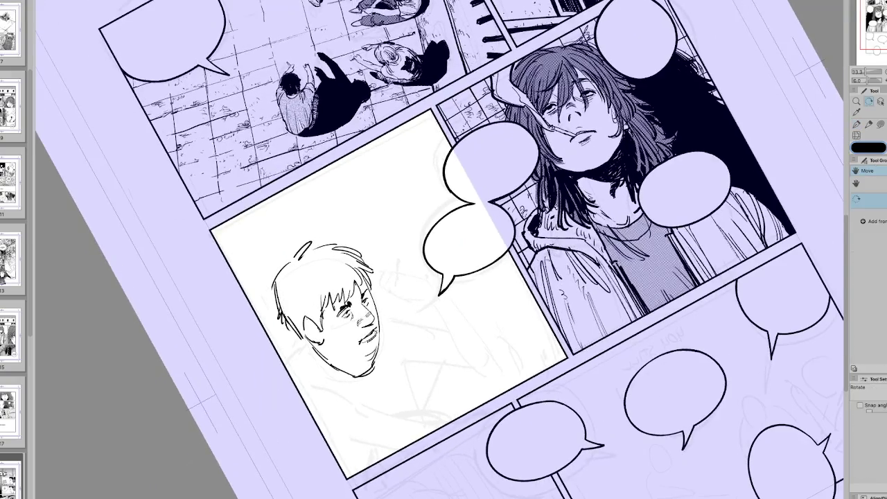
Erase the boy's mouth lines and return the view to upright and unmirrored.
key("e")
mouse_move(357, 336)
left_mouse_down()
mouse_move(374, 350)
mouse_move(378, 329)
left_mouse_up()
key("p")
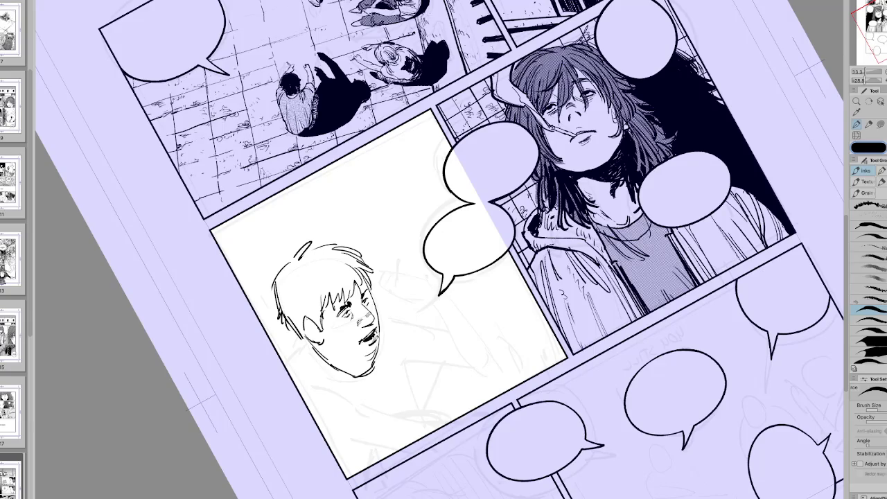
key("h")
key("ctrl+0")
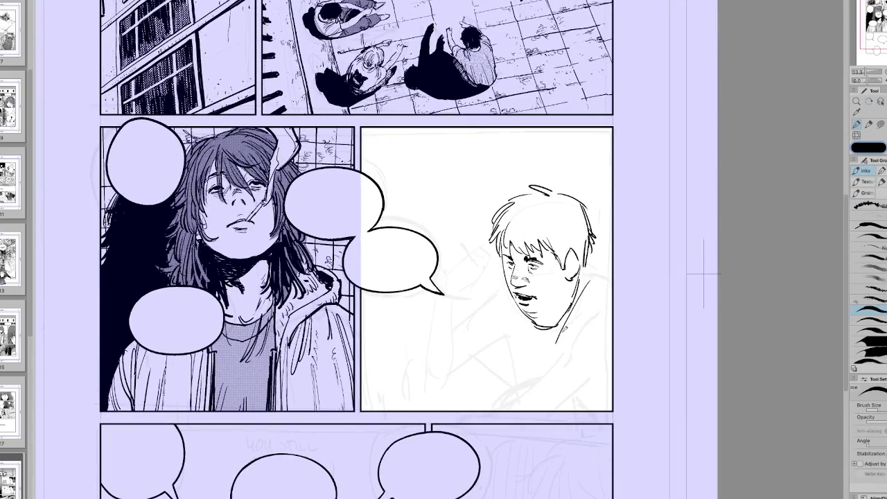